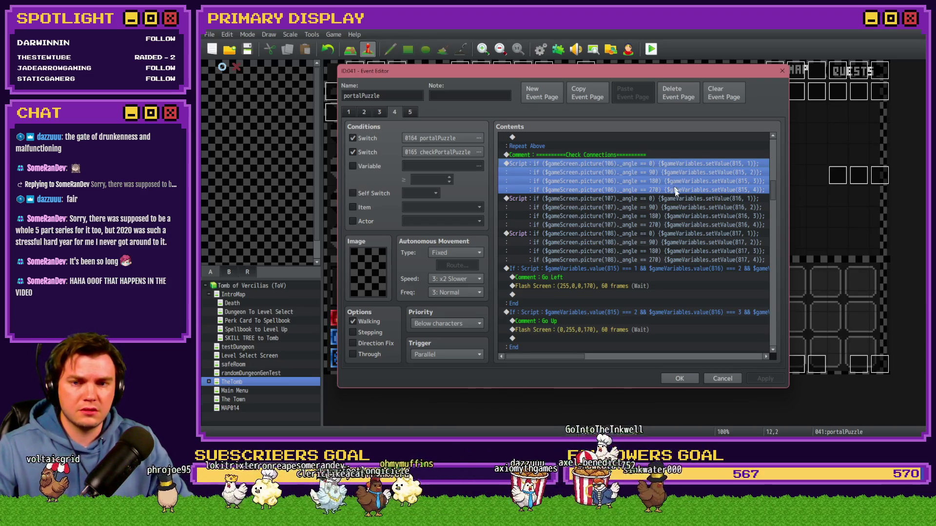
Delete the screen flashes under the Go Left, Go Up and Go Right branches.
left_click(674, 210)
left_click(675, 238)
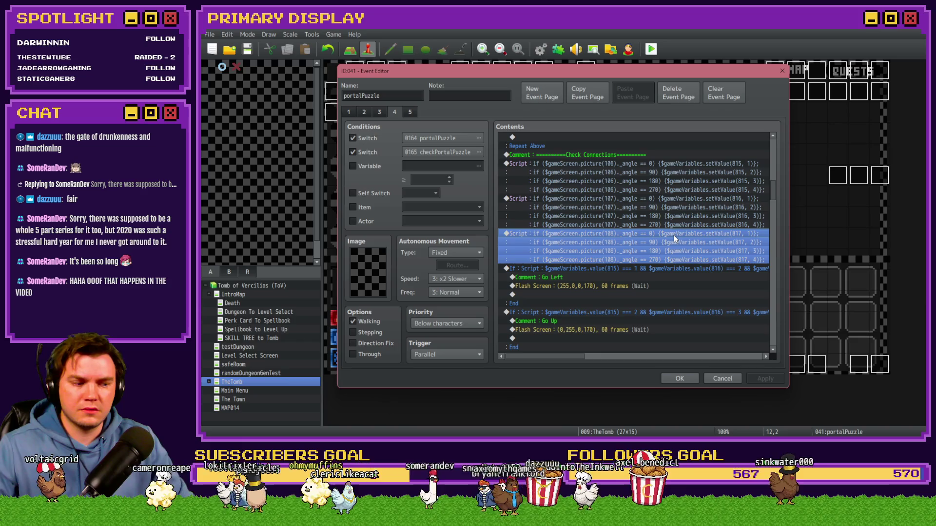
scroll(663, 273, "down", 2)
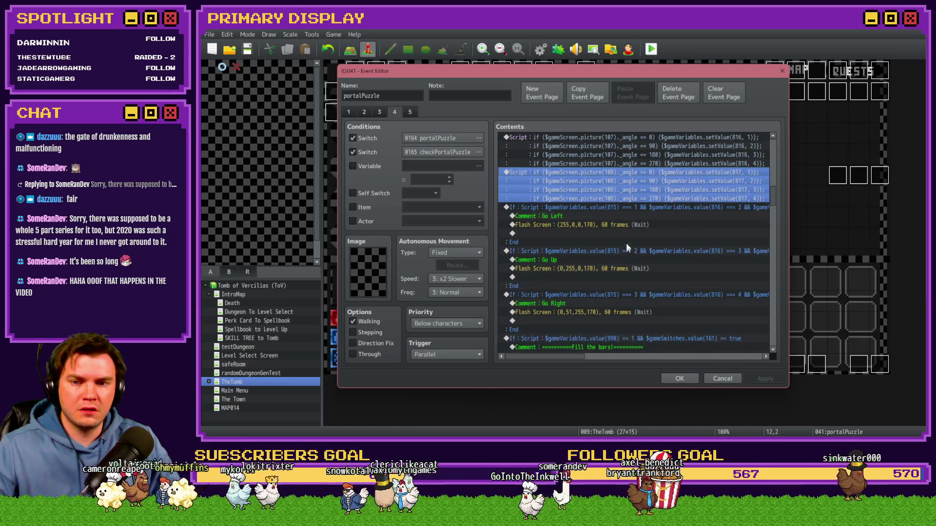
scroll(623, 229, "down", 2)
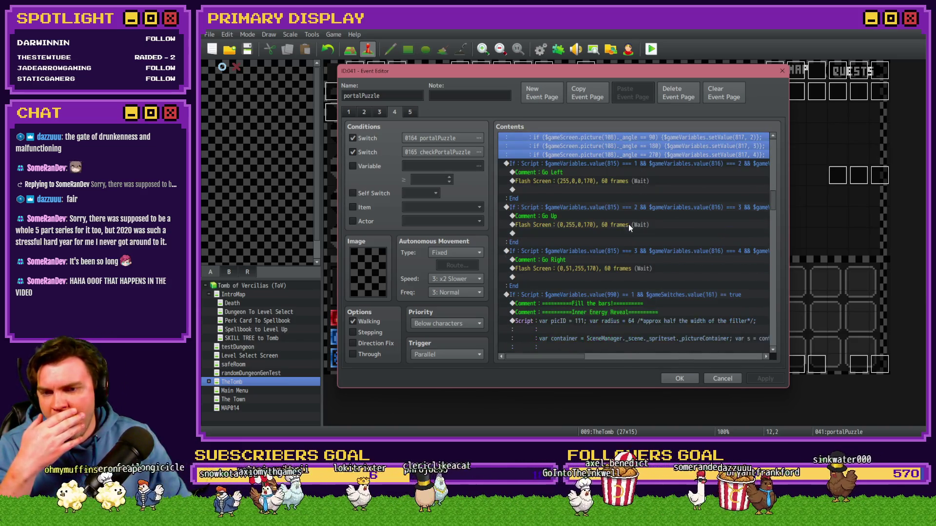
left_click(593, 181)
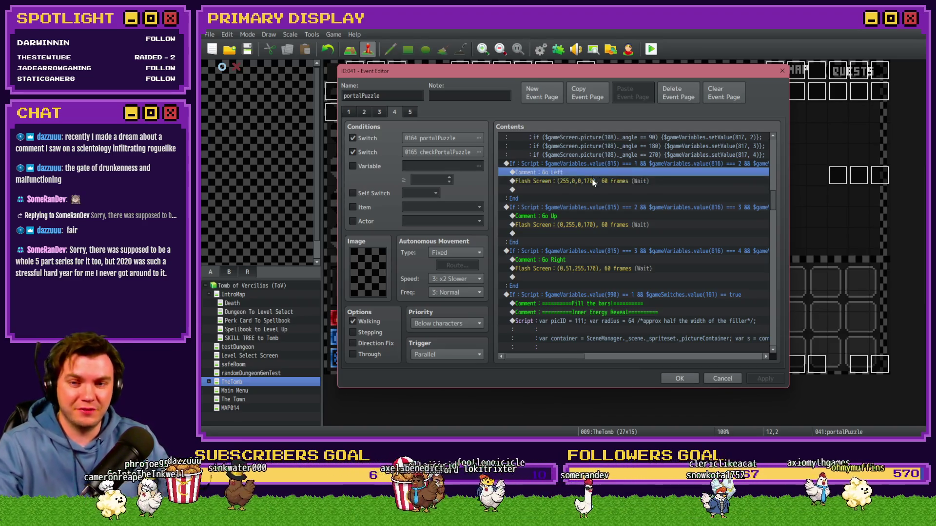
key("Delete")
left_click(583, 216)
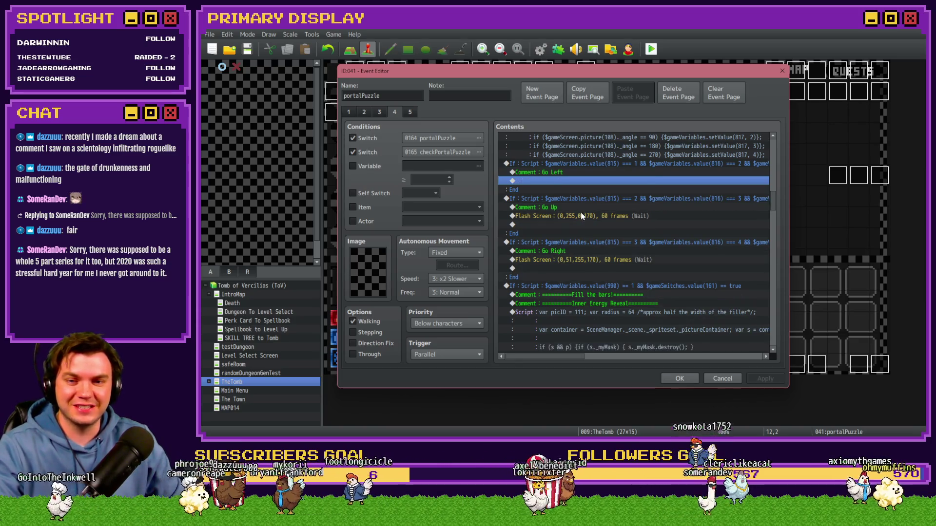
key("Delete")
left_click(583, 259)
left_click(584, 252)
key("Delete")
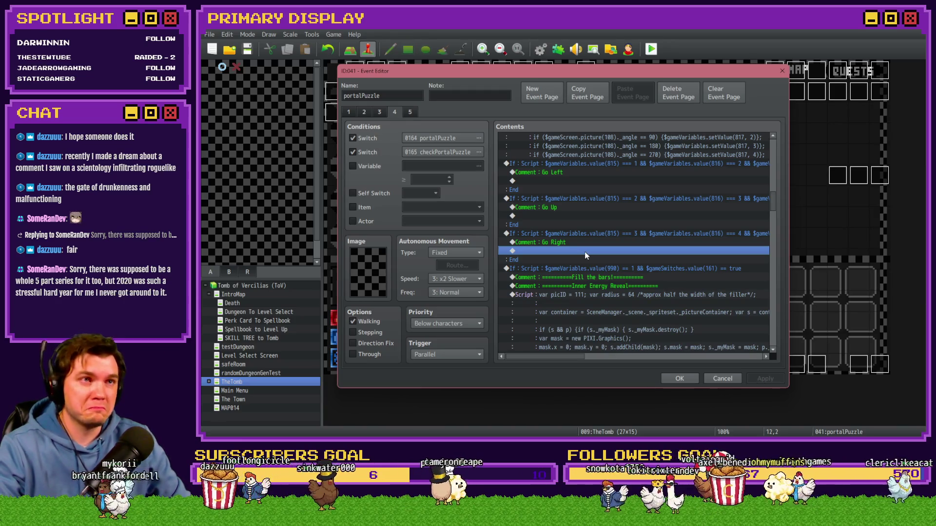
Remove the dial scripts pasted under Go Left and save the portalPuzzle event.
left_click(576, 172)
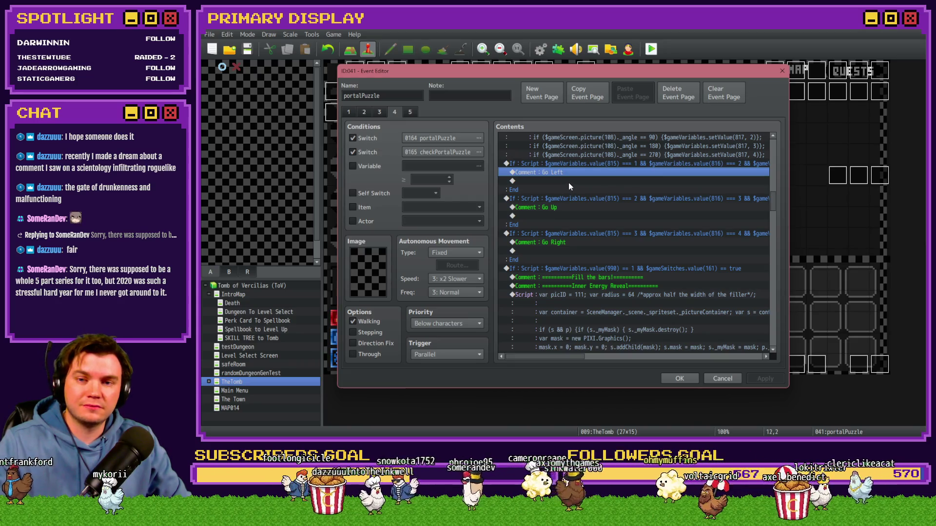
double_click(568, 182)
left_click(746, 97)
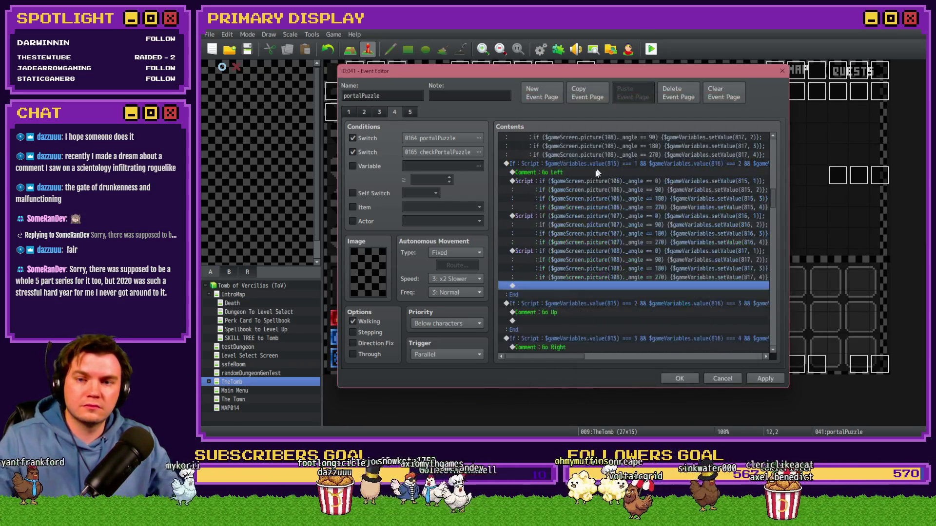
left_click(570, 183)
key("Delete")
key("Delete")
key("Delete")
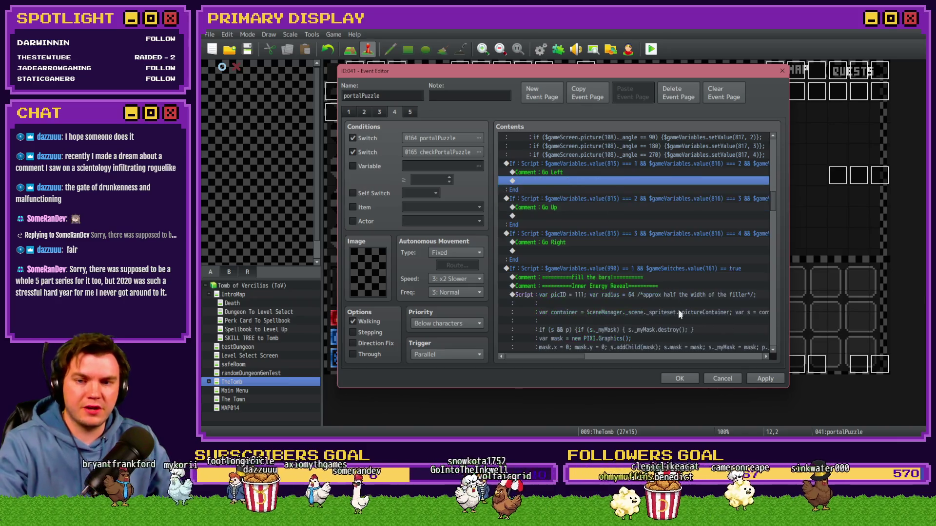
left_click(681, 379)
Inspect page 4 of the portalPuzzleBackup event and close it unchanged.
double_click(595, 114)
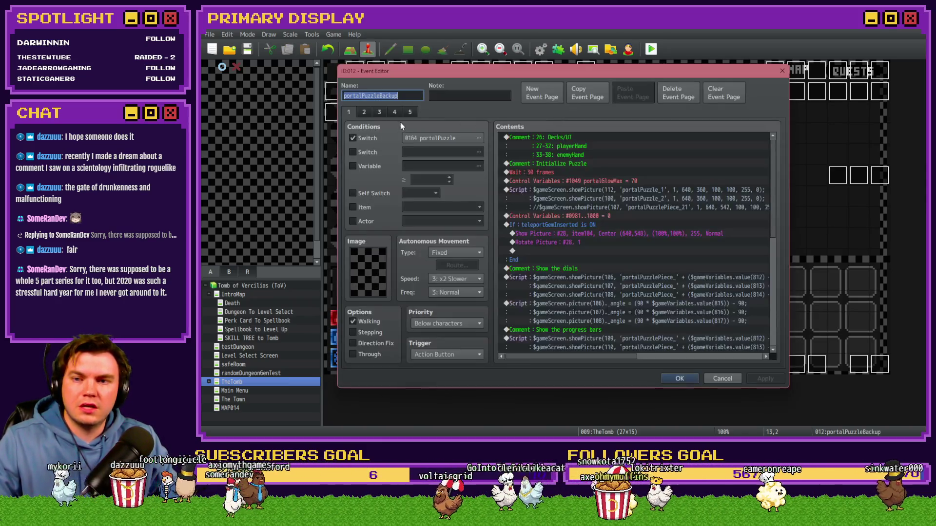
scroll(713, 178, "down", 10)
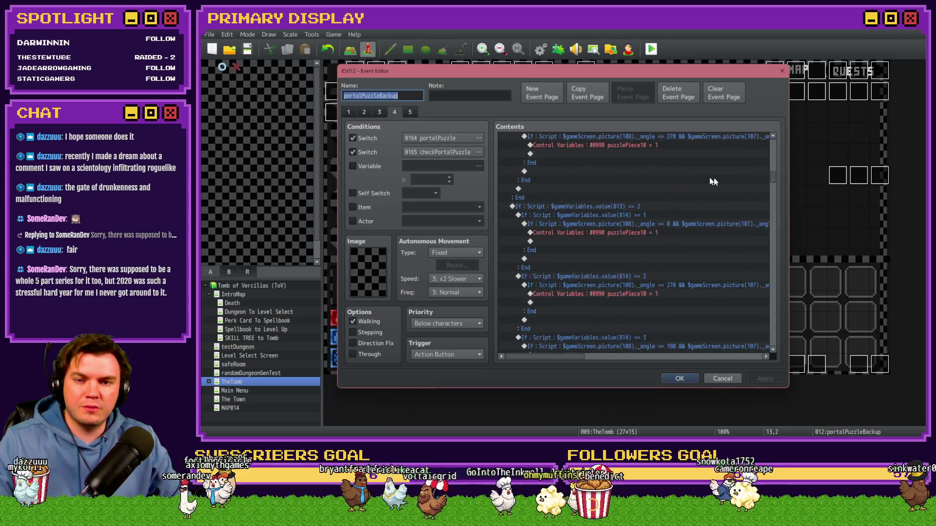
left_click(655, 146)
left_click(717, 378)
Reopen the portalPuzzle event on its fourth page.
double_click(585, 112)
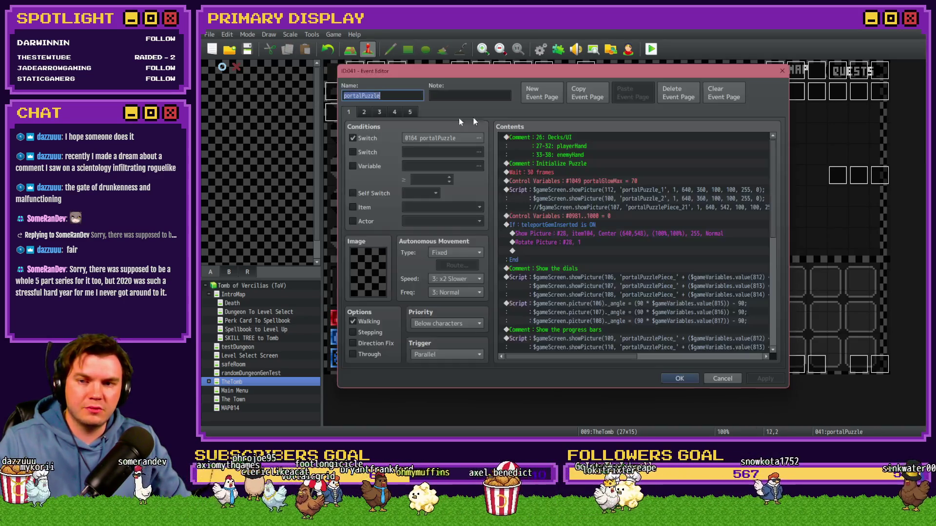
left_click(382, 113)
left_click(395, 112)
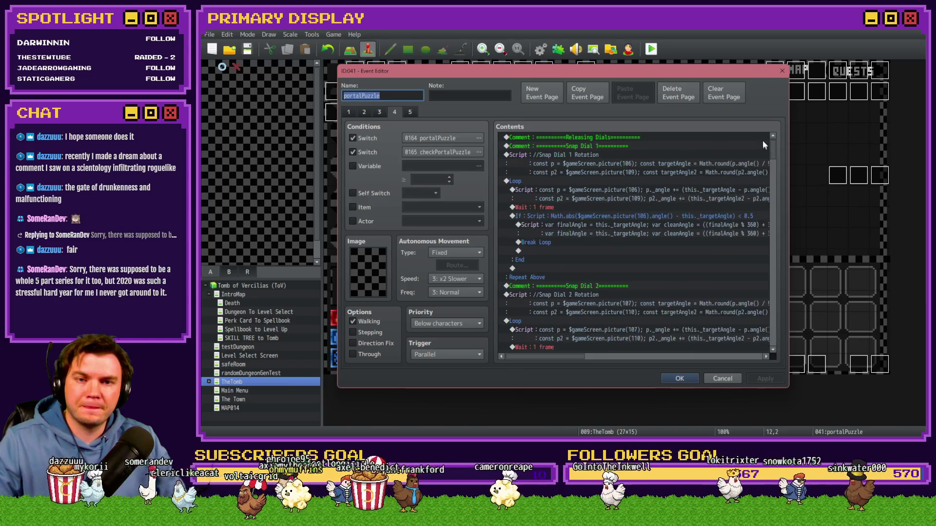
scroll(774, 194, "down", 10)
Paste Control Variables #0990 puzzlePiece10 = 1 under Go Left, Go Up and Go Right.
left_click(594, 189)
key("ctrl+v")
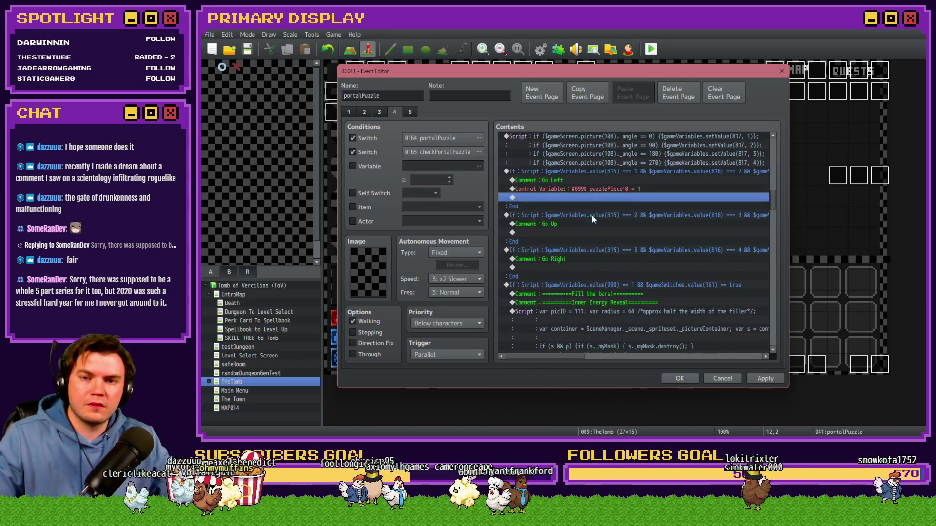
left_click(582, 233)
key("ctrl+v")
left_click(578, 277)
key("ctrl+v")
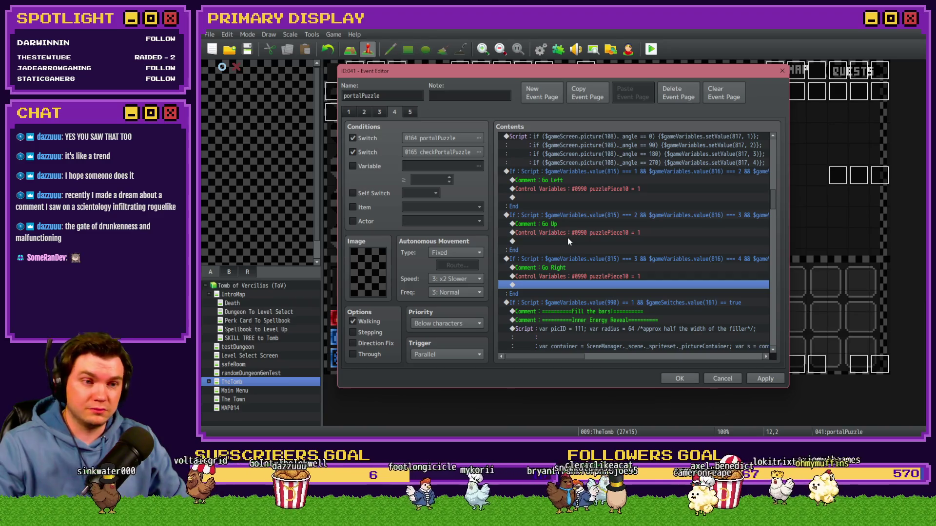
key("alt+Tab")
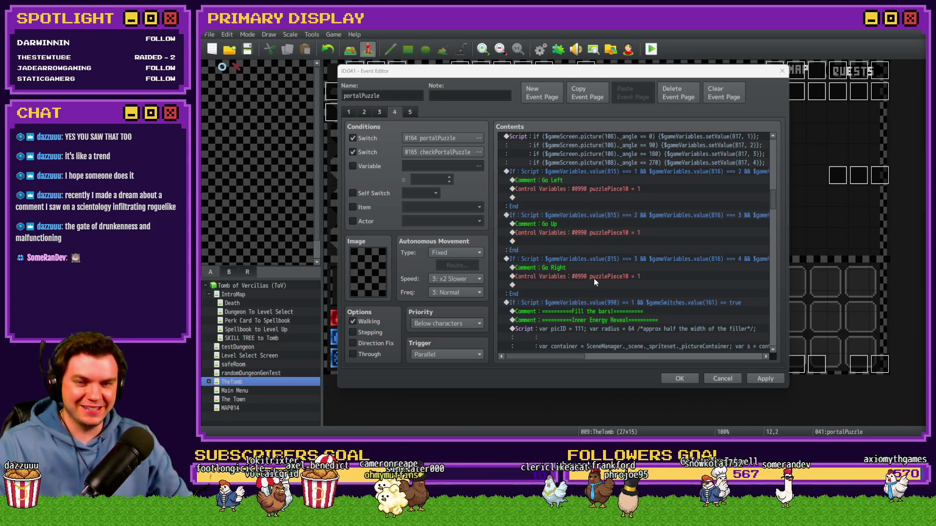
scroll(595, 279, "up", 2)
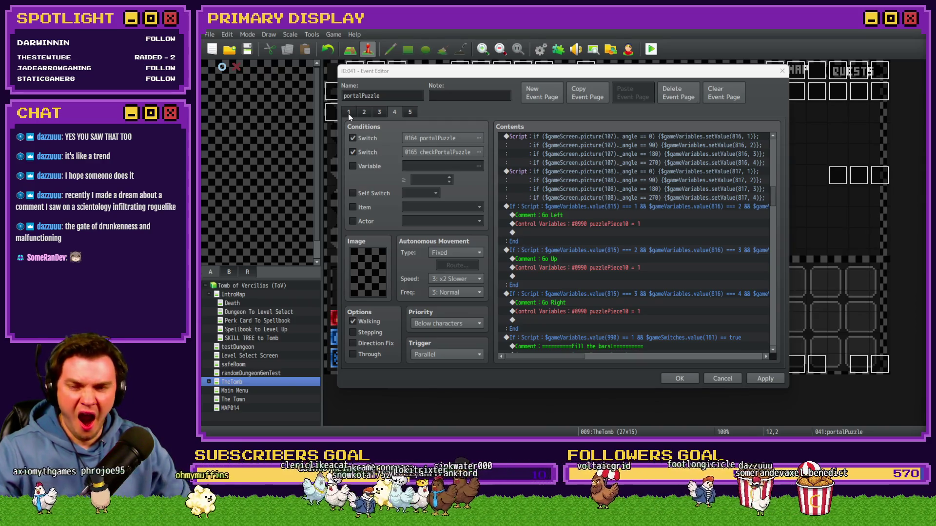
left_click(590, 224)
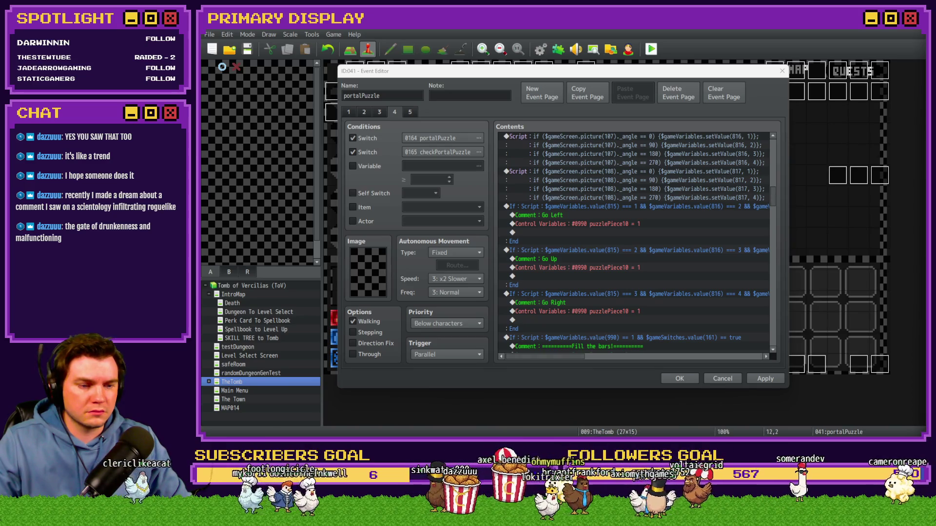
Check page 1, then open Event Commands below Go Left's puzzlePiece10 line on page 4.
left_click(586, 218)
left_click(348, 113)
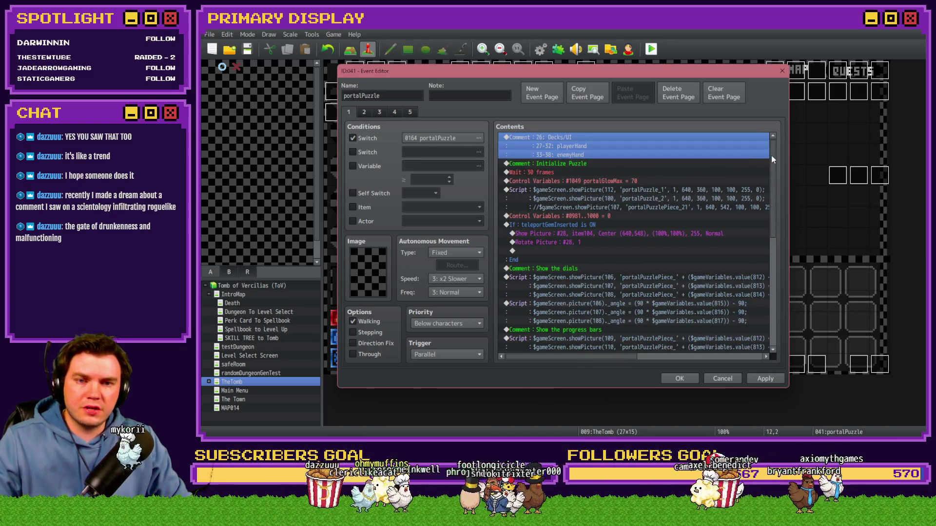
left_click_drag(771, 156, 781, 222)
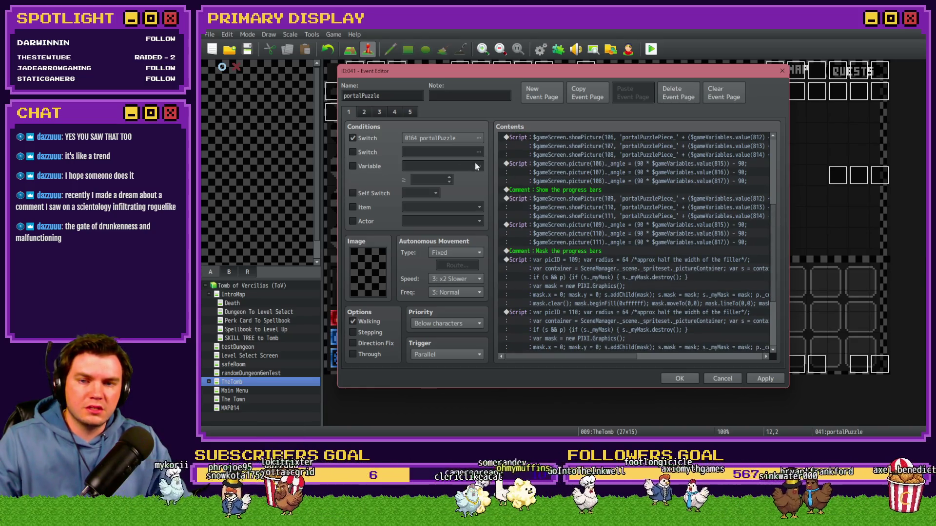
left_click(409, 112)
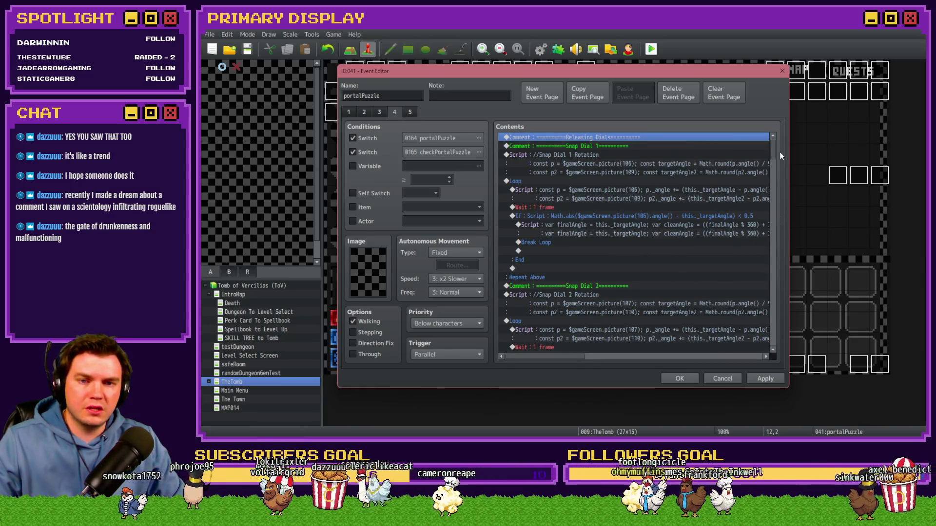
left_click_drag(773, 144, 782, 206)
scroll(549, 195, "up", 2)
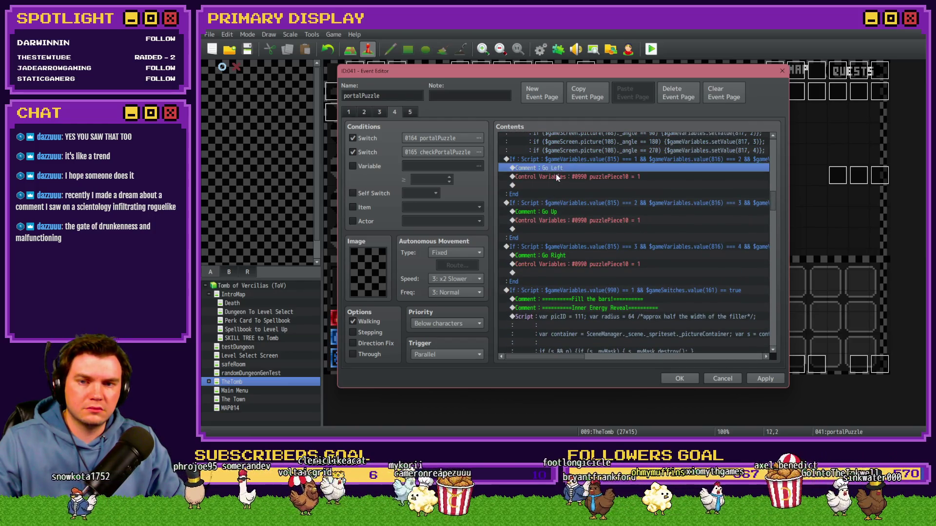
left_click(557, 185)
double_click(565, 185)
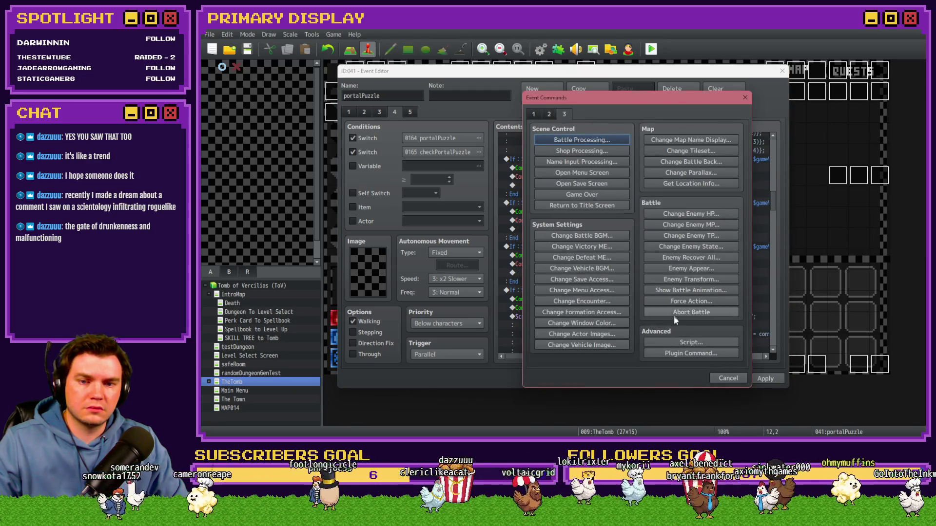
Add a Go Left script tinting picture 109 red (255, 0) with duration 1, and apply.
left_click(691, 342)
left_click_drag(717, 188, 541, 184)
key("BackSpace")
key("Delete")
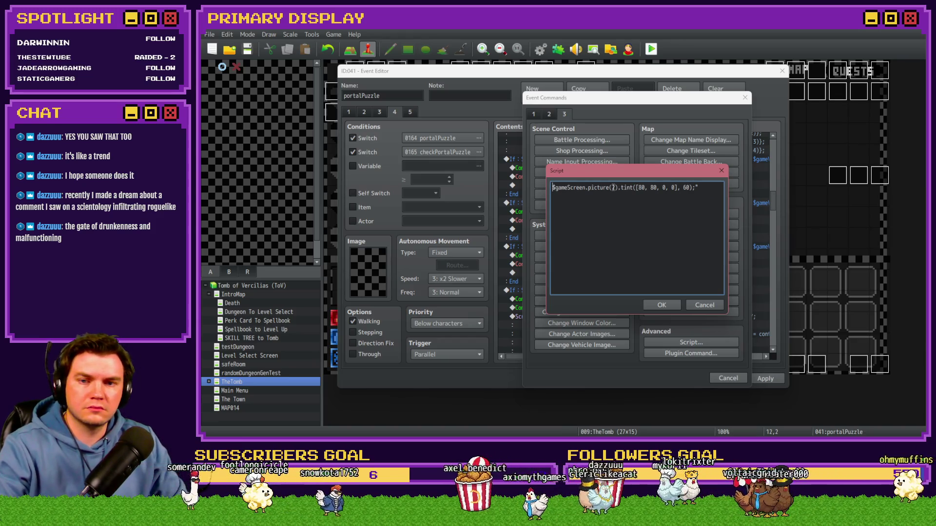
double_click(613, 188)
type("109")
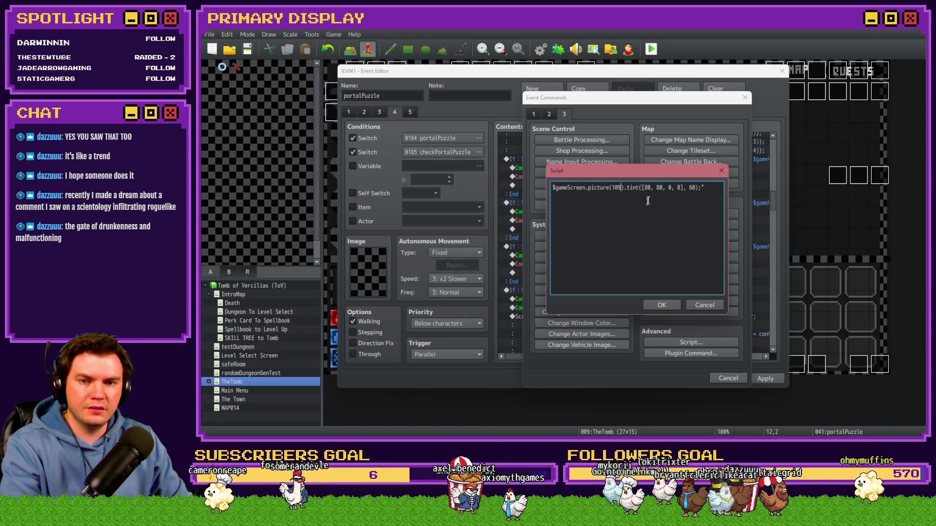
double_click(650, 189)
type("25")
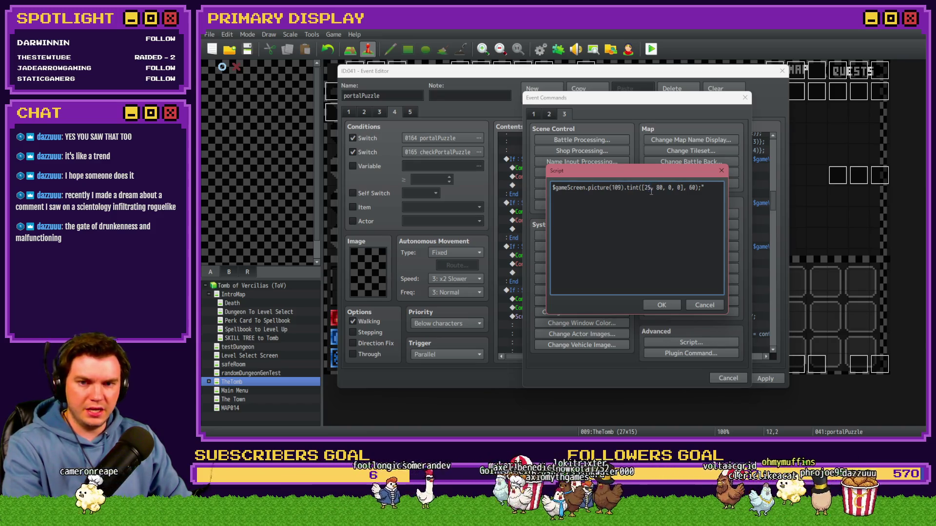
type("5, 0")
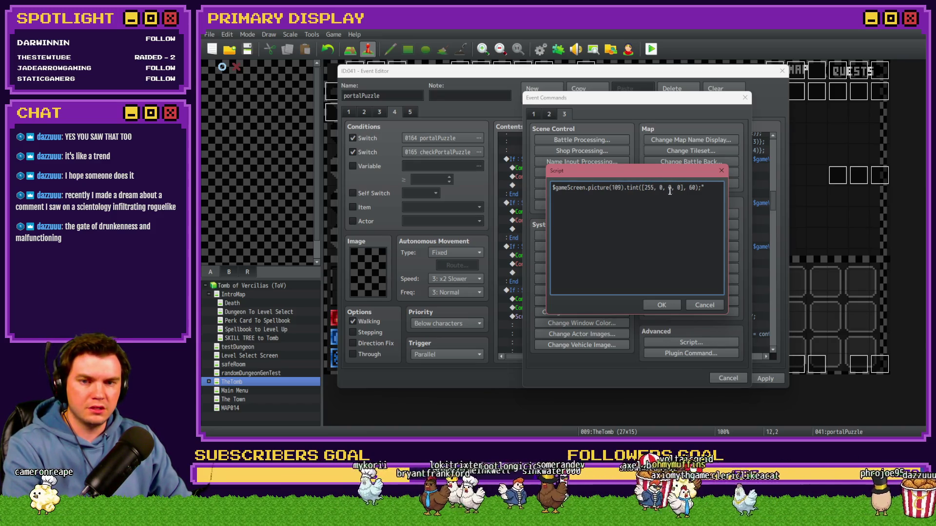
double_click(692, 188)
type("1")
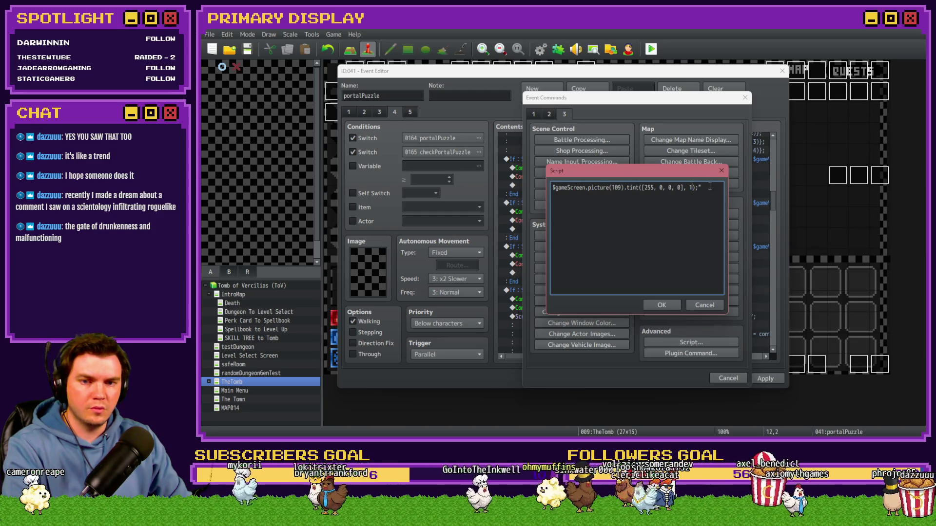
left_click(667, 304)
left_click(637, 186)
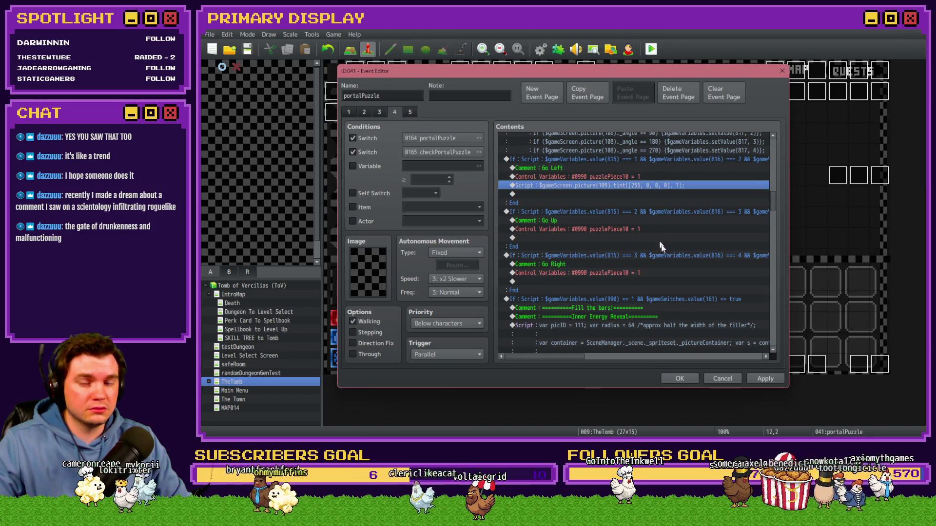
left_click(761, 379)
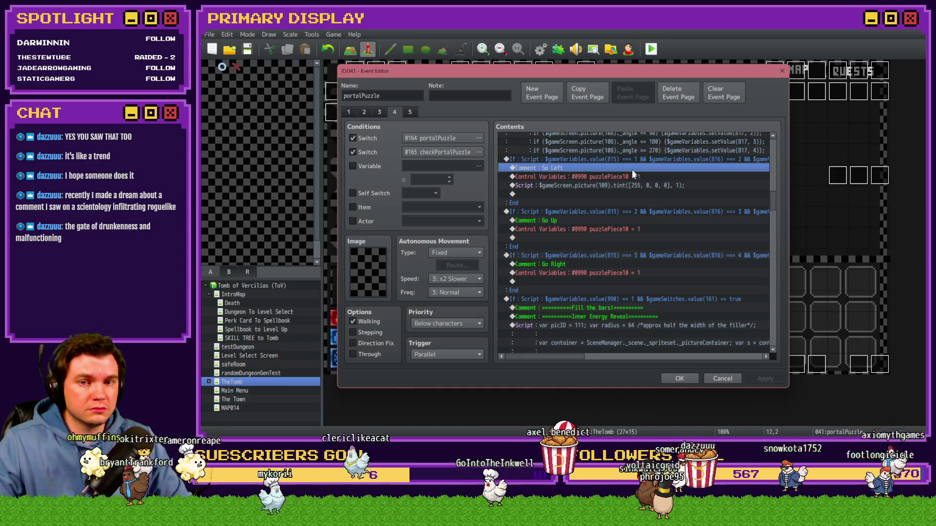
Duplicate the tint script for pictures 110 and 111 and apply the changes.
left_click(631, 186)
key("ctrl+c")
key("ctrl+v")
double_click(640, 194)
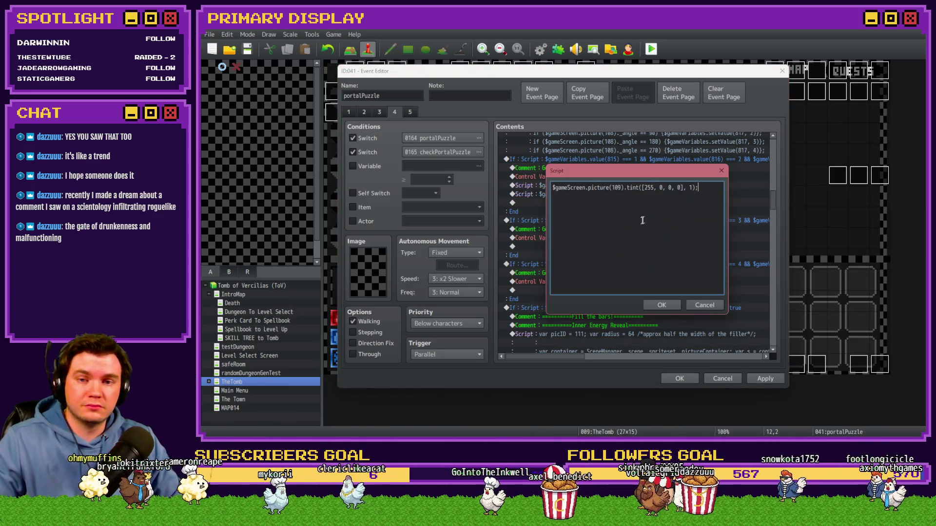
double_click(617, 187)
type("110")
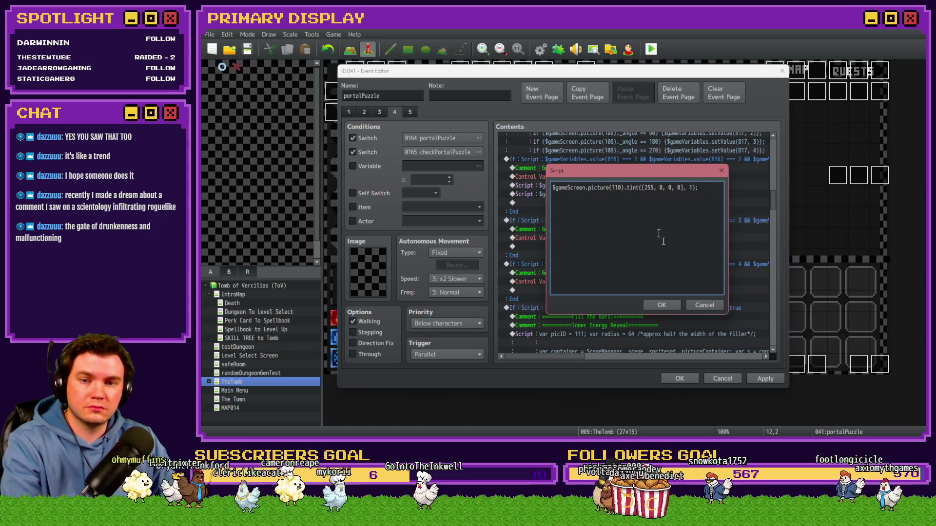
left_click(662, 305)
key("ctrl+c")
key("ctrl+v")
key("Return")
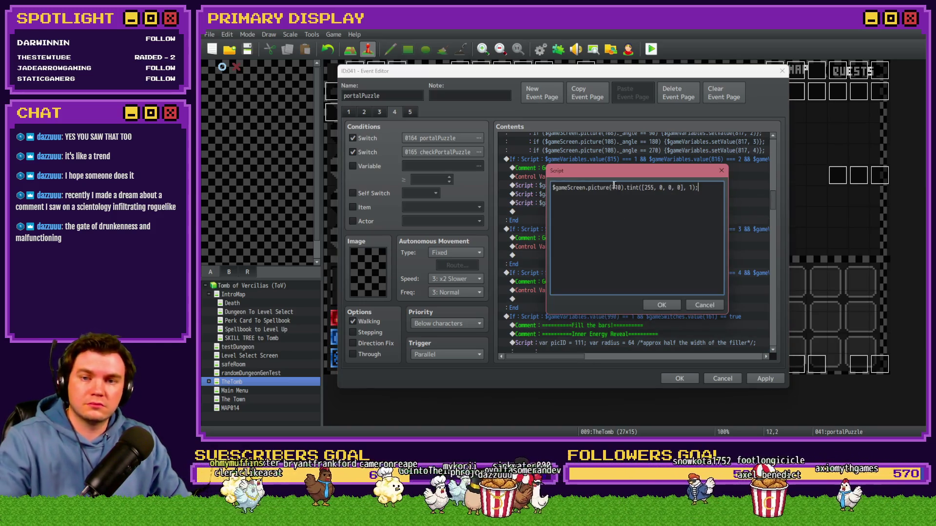
type("111")
left_click(661, 305)
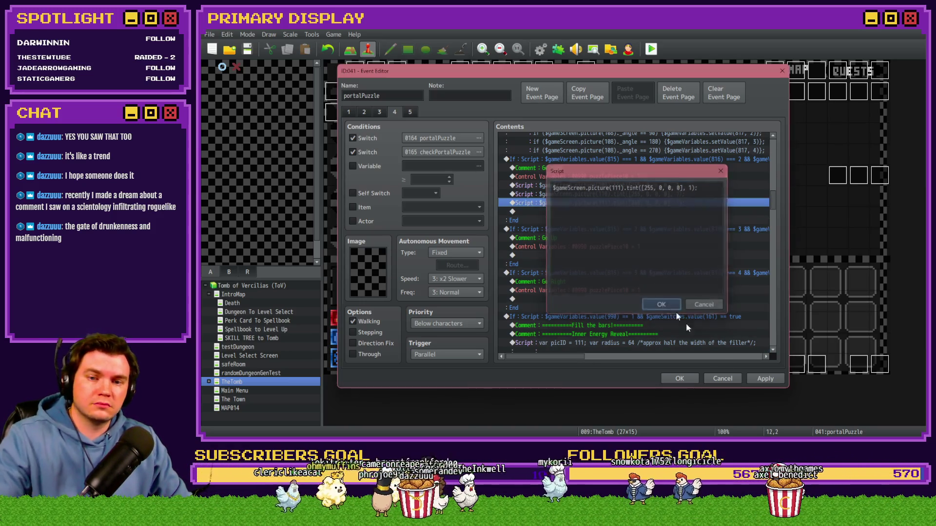
left_click(756, 378)
Save the event and playtest through the card battle, taking Spiked Pauldron and the Void Stone.
left_click(679, 378)
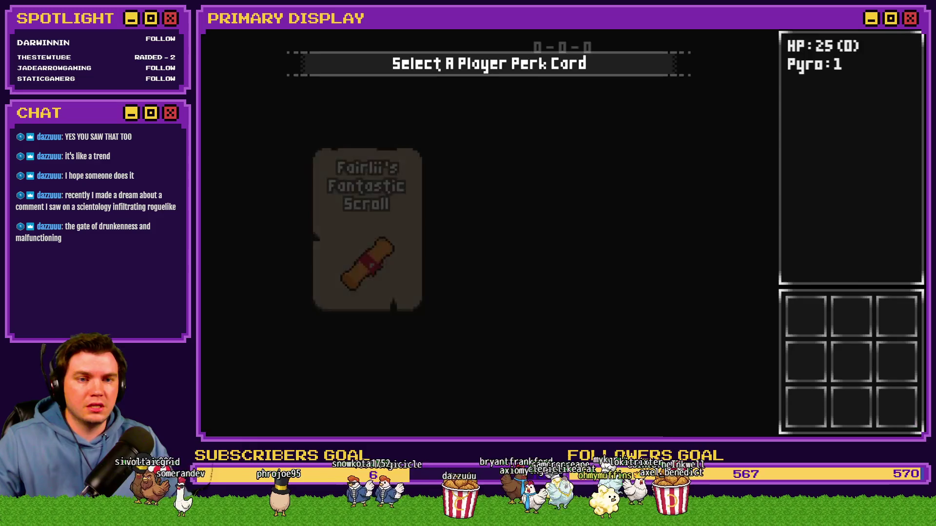
left_click(600, 205)
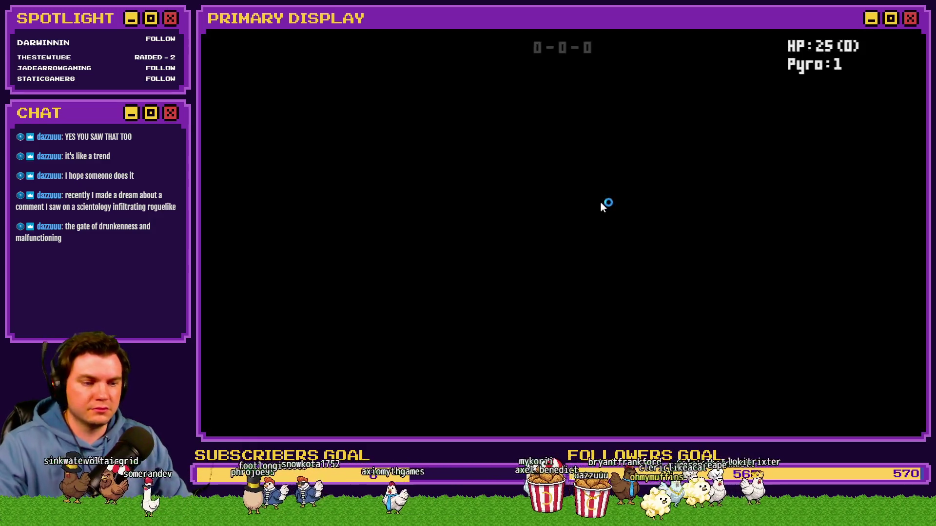
left_click(403, 200)
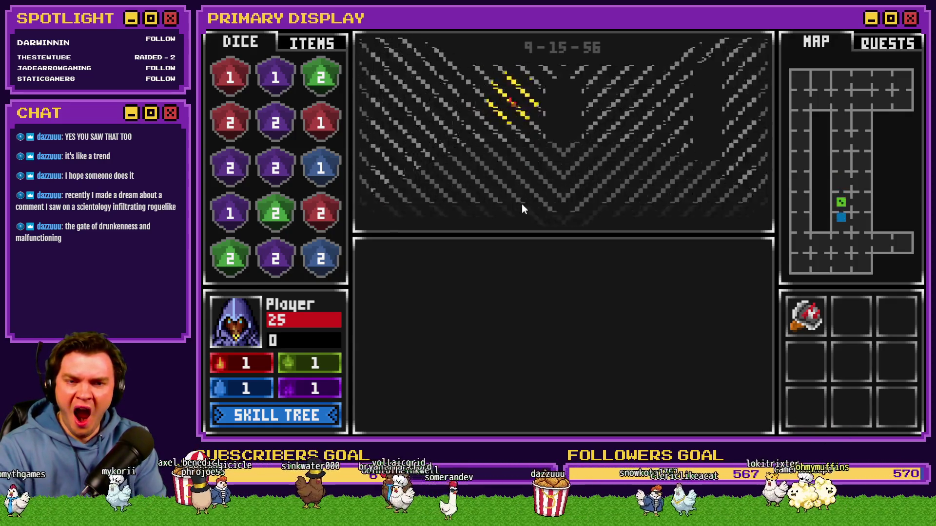
left_click_drag(562, 136, 340, 257)
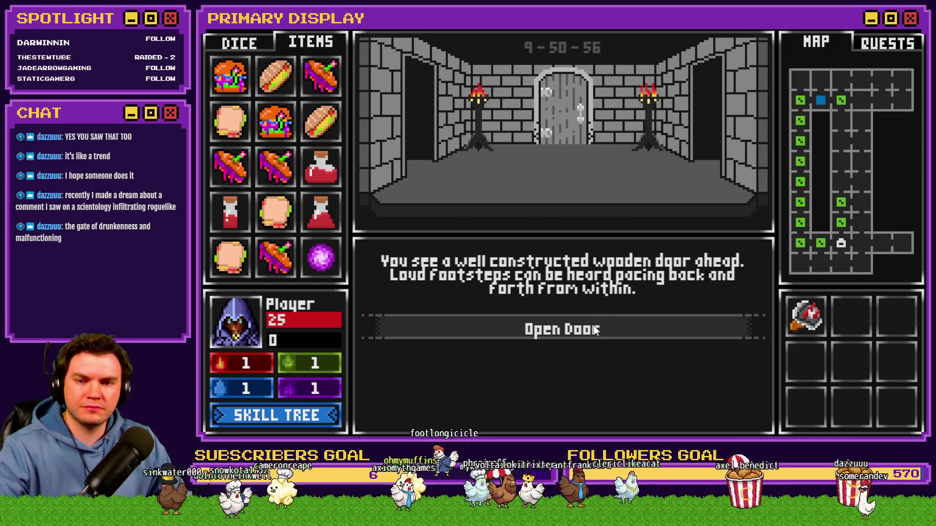
left_click(594, 326)
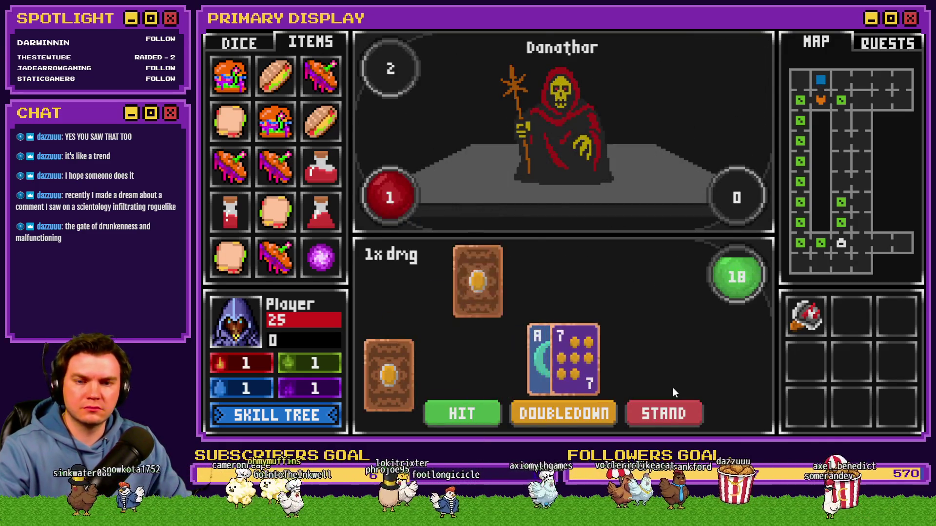
left_click(672, 414)
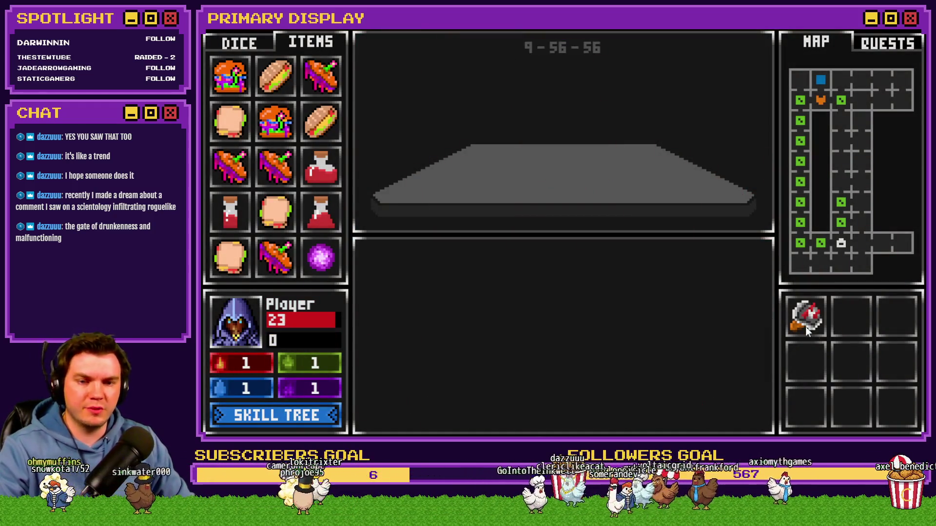
At the glyph wall, turn the three dial rings, set the purple orb, and end the test.
mouse_move(811, 332)
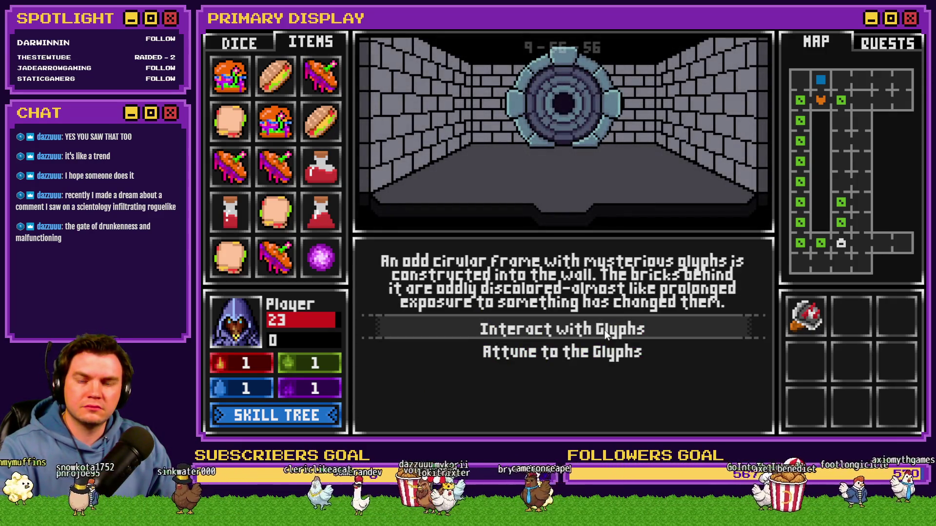
left_click(604, 330)
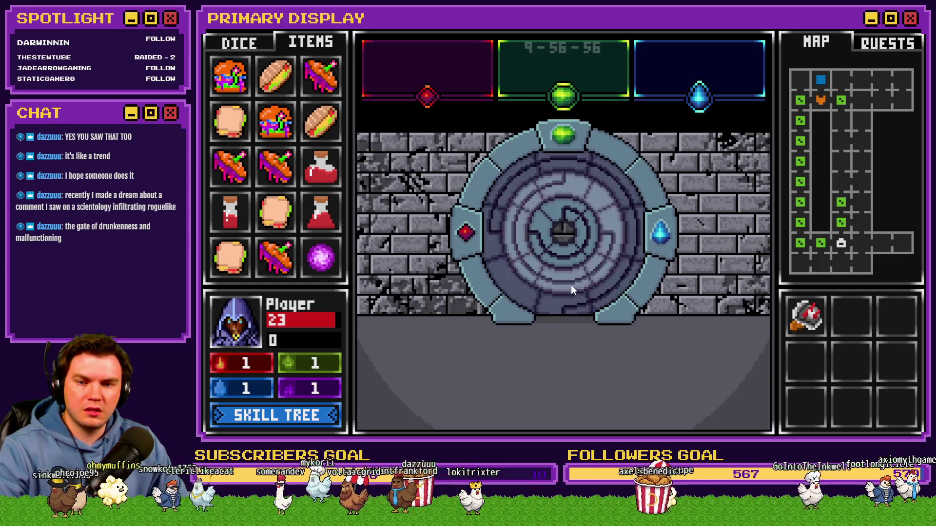
left_click(472, 242)
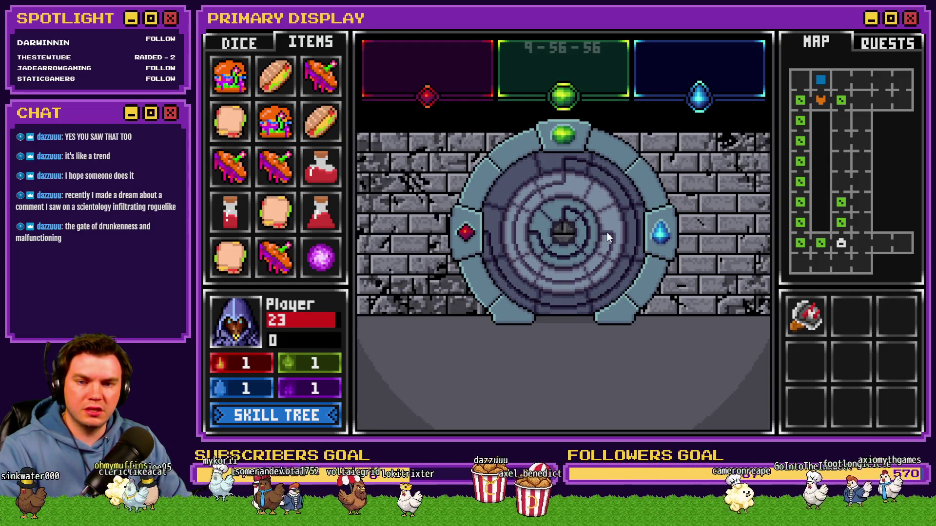
left_click(606, 233)
left_click(562, 224)
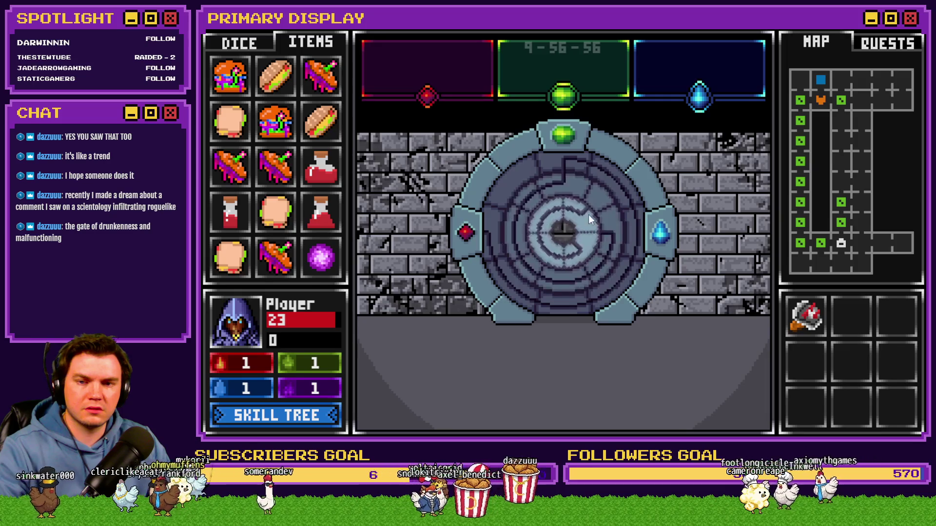
mouse_move(321, 258)
left_mouse_down()
mouse_move(554, 252)
mouse_move(560, 239)
left_mouse_up()
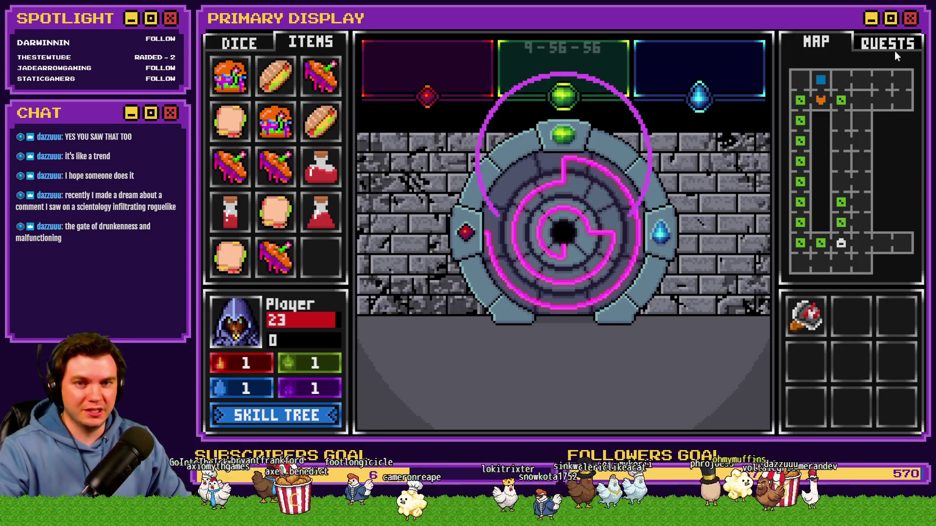
key("alt+F4")
Reopen portalPuzzle on page 4 and inspect the Go Left tint script lines.
double_click(584, 115)
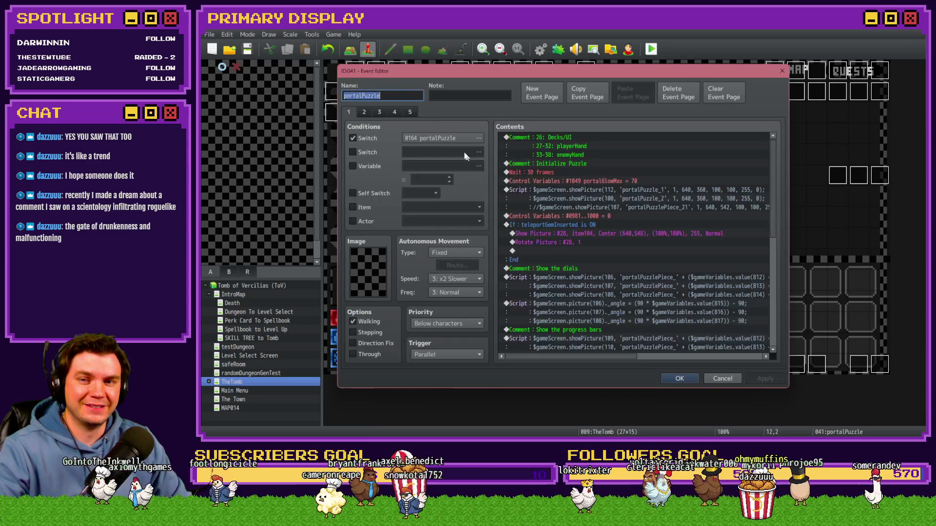
left_click(410, 113)
left_click(395, 112)
scroll(679, 256, "down", 10)
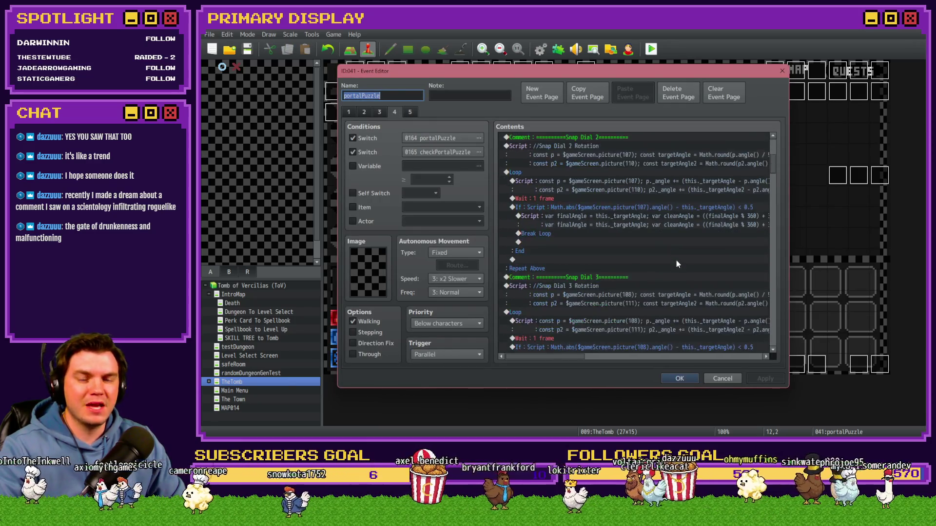
scroll(671, 258, "down", 6)
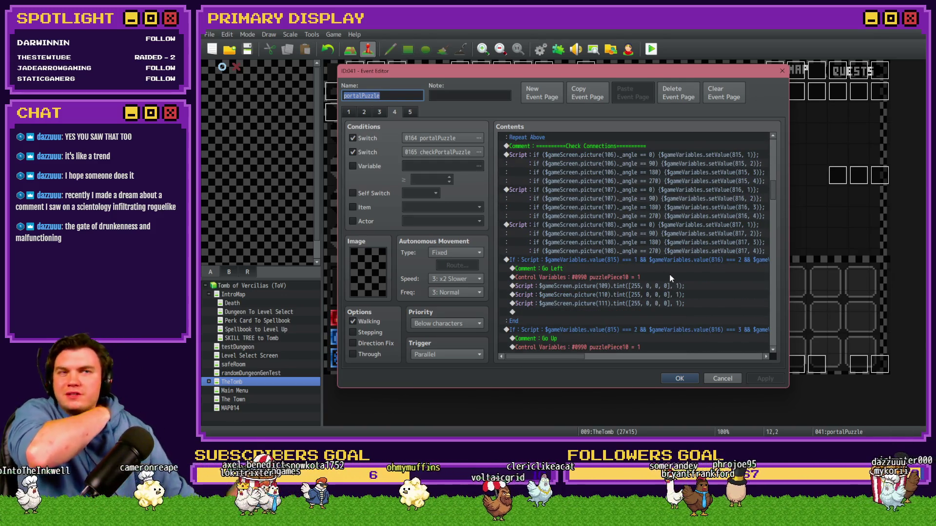
scroll(665, 271, "down", 2)
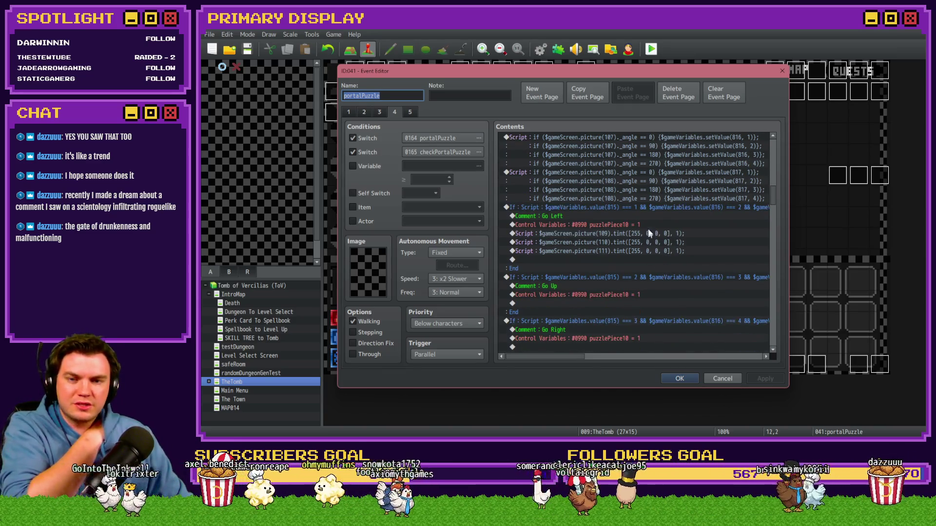
left_click(648, 225)
key("Down")
key("Down")
key("Down")
left_click(644, 234)
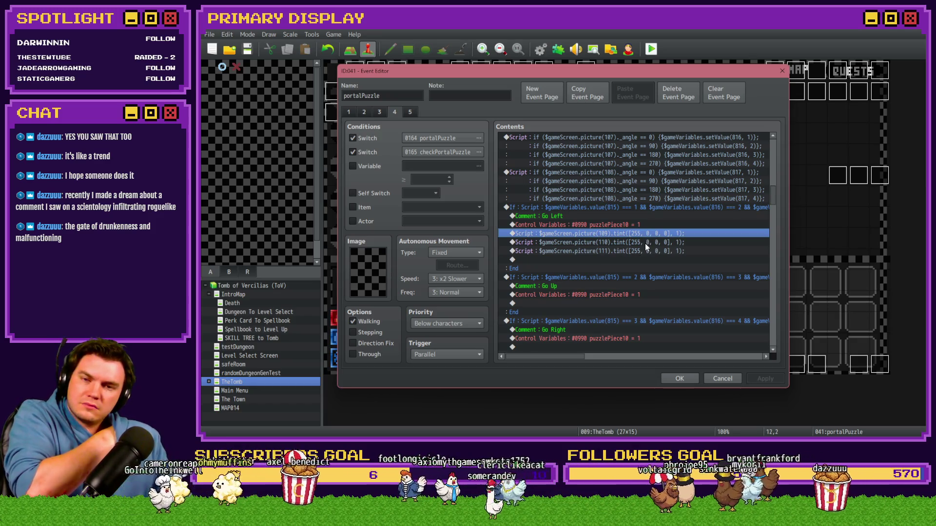
left_click(641, 216)
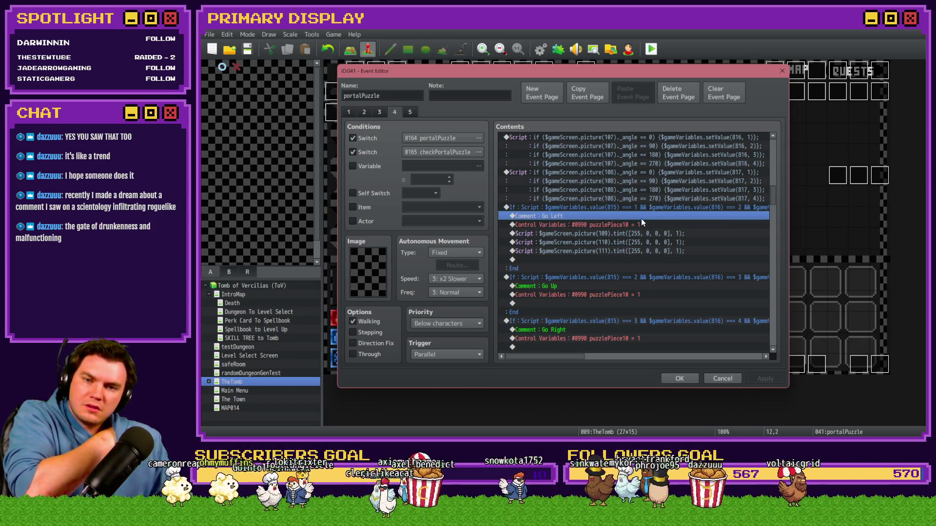
Check page 1, then open Event Commands at the picture 109 tint line on page 4.
left_click(348, 112)
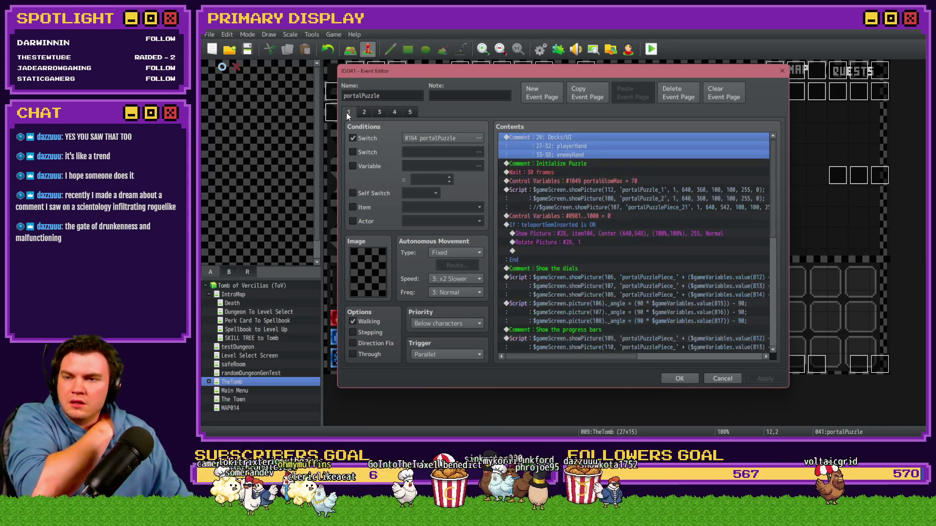
scroll(573, 282, "down", 4)
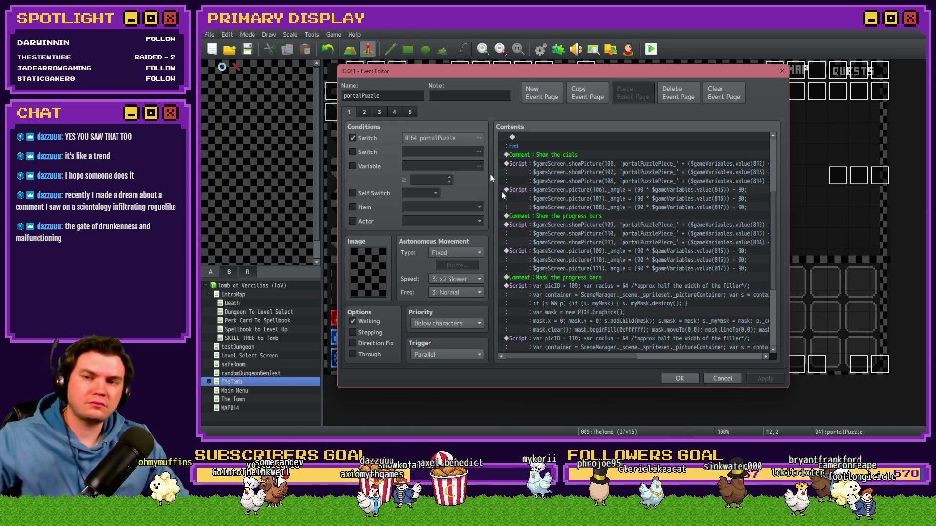
left_click(401, 115)
left_click(410, 112)
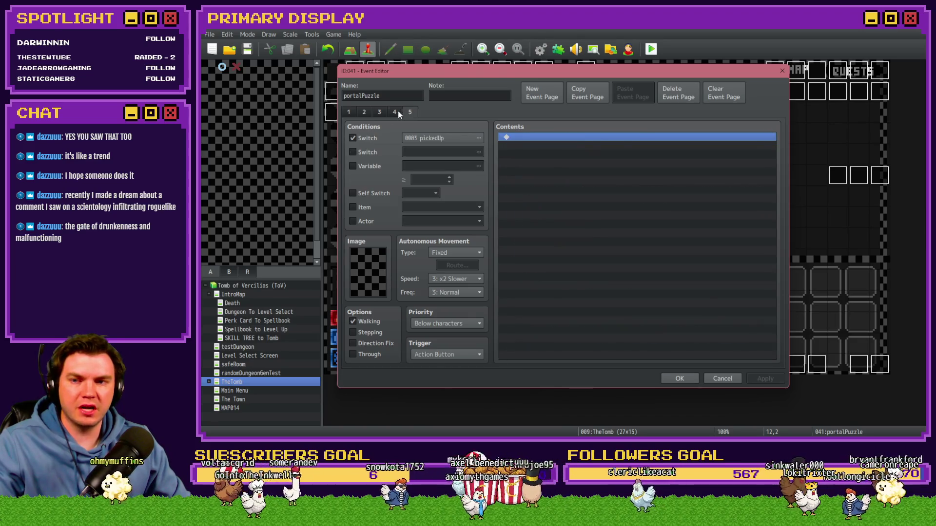
left_click(396, 112)
scroll(774, 185, "down", 15)
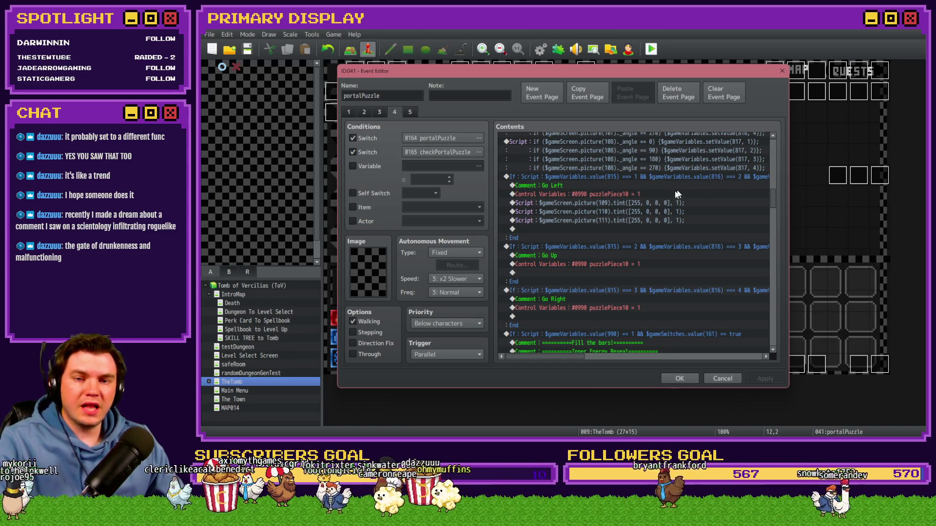
left_click(660, 202)
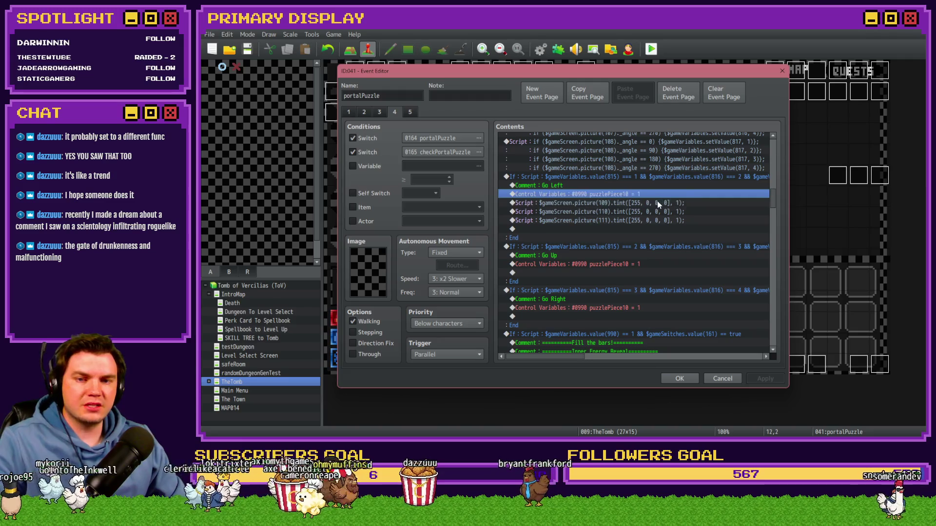
key("Insert")
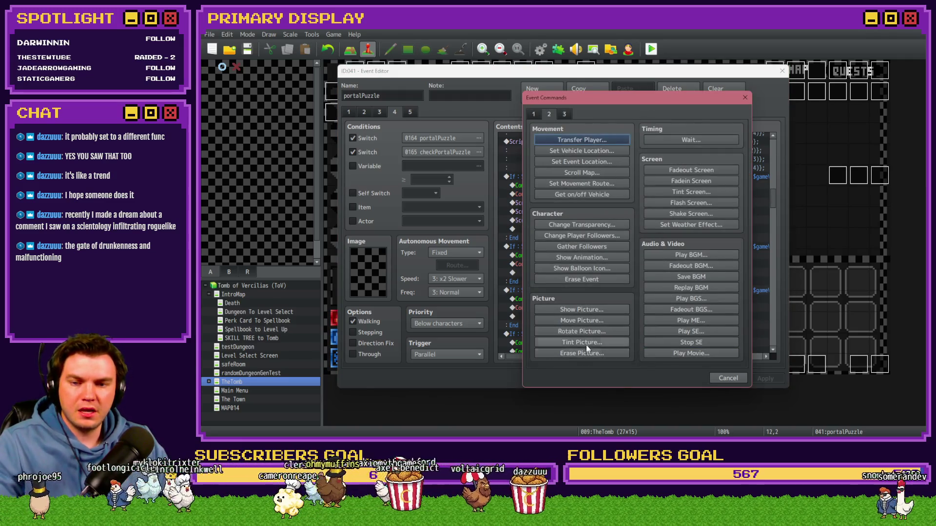
Preview a pure red picture tone (Red 255, Green and Blue -255) and cancel without adding it.
left_click(585, 343)
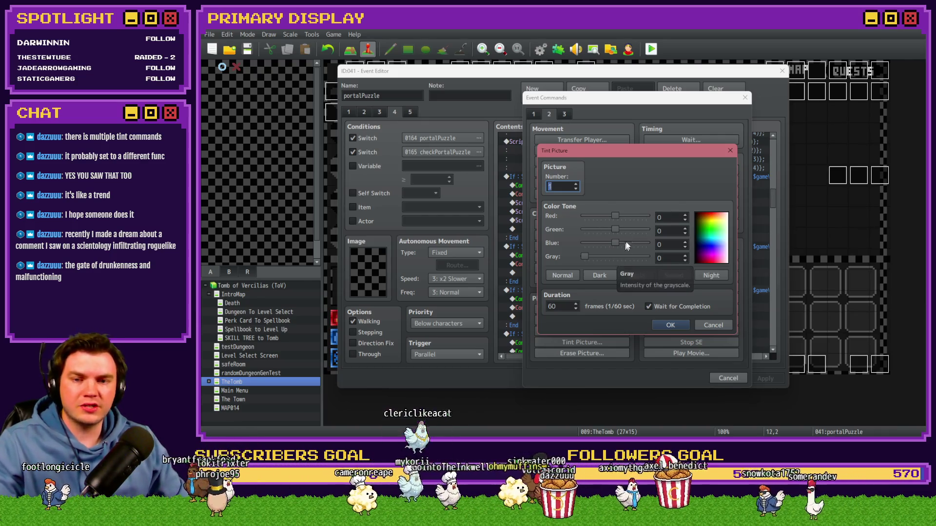
mouse_move(615, 230)
left_mouse_down()
mouse_move(588, 233)
mouse_move(584, 243)
left_mouse_up()
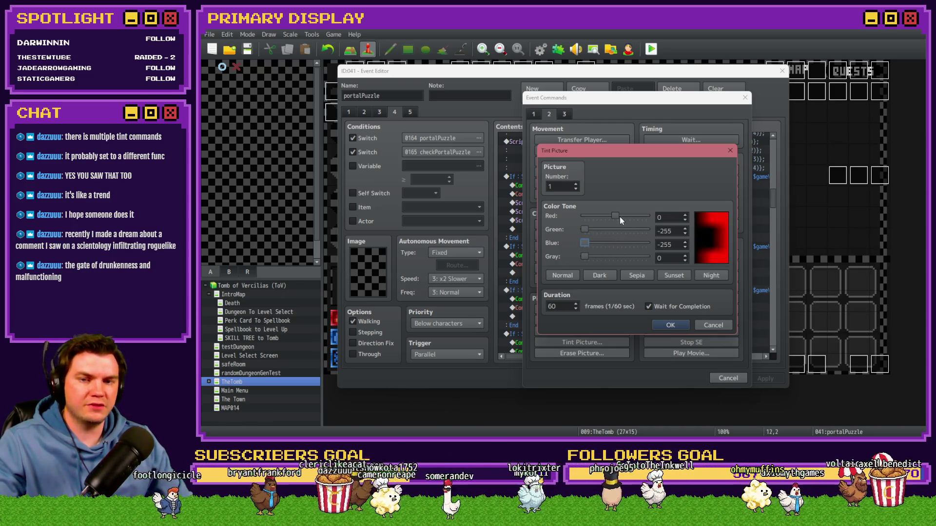
left_click_drag(617, 215, 640, 215)
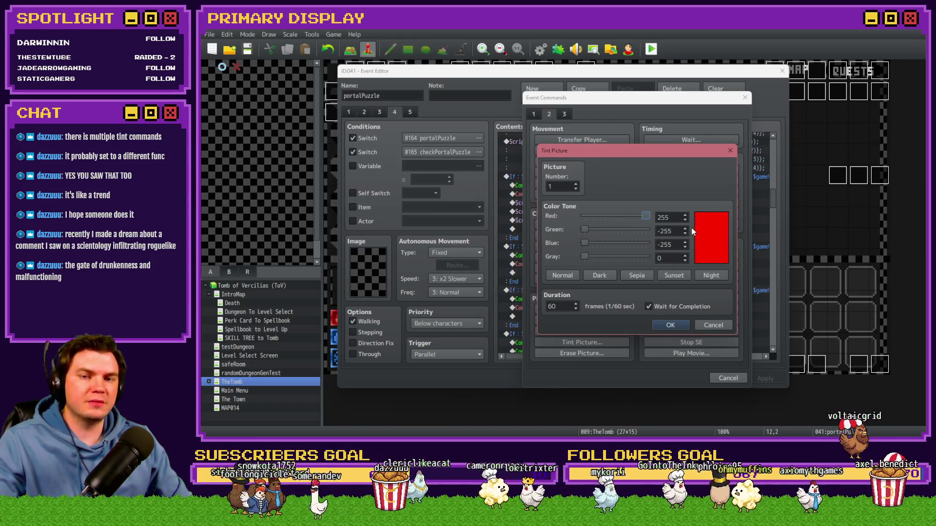
key("Escape")
key("Escape")
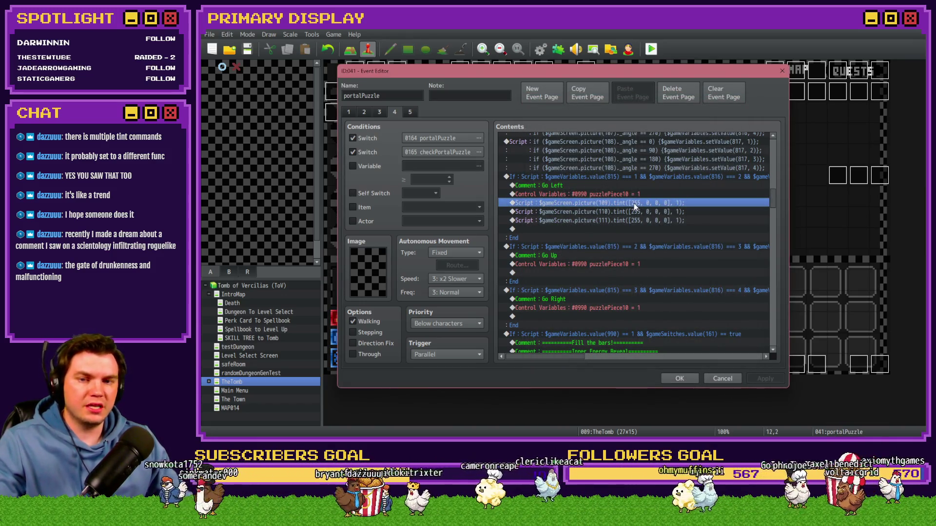
Inspect the three red tint lines, then reopen portalPuzzle scrolled to the Check Connections branches.
left_click_drag(633, 204, 641, 215)
left_click(638, 200)
left_click(638, 202)
left_click(639, 205)
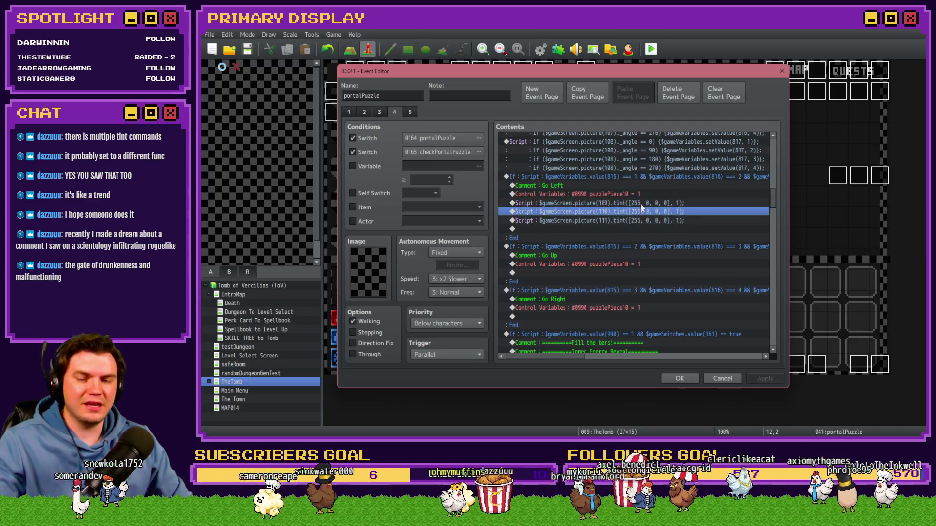
left_click(641, 204)
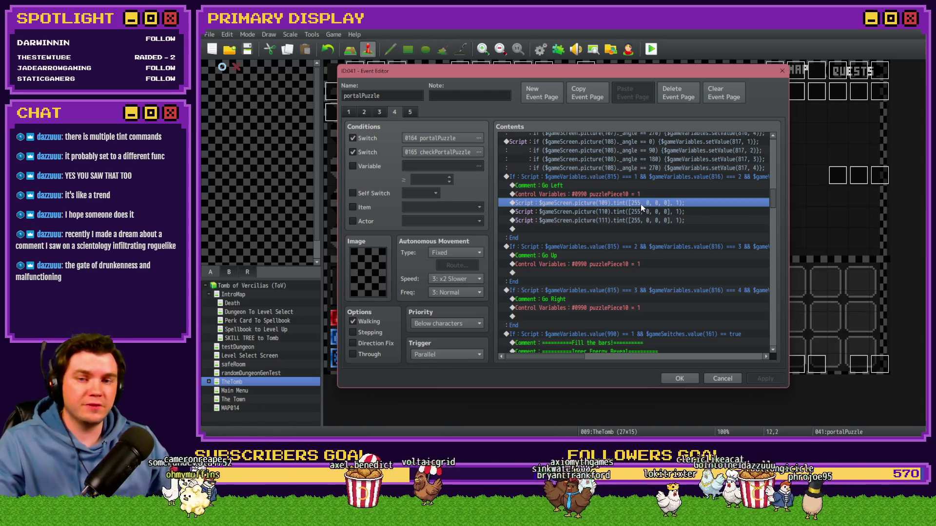
key("Escape")
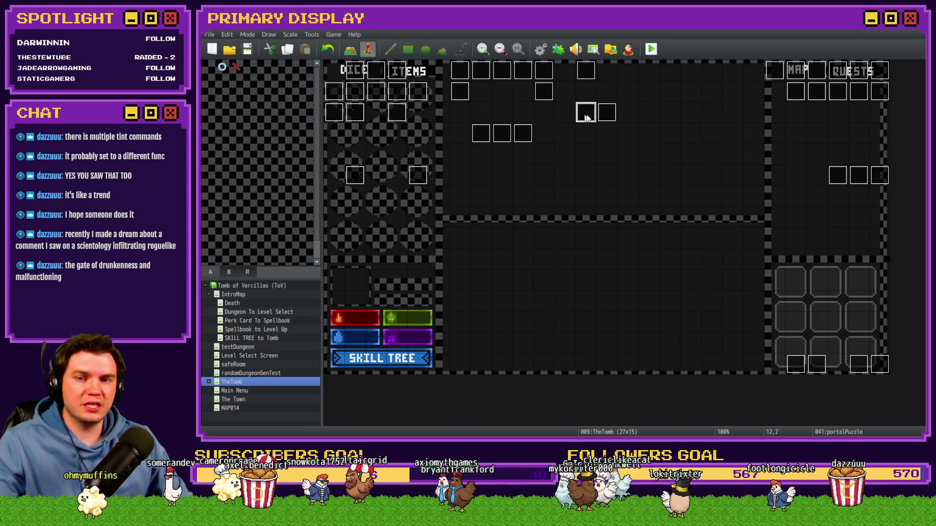
double_click(586, 116)
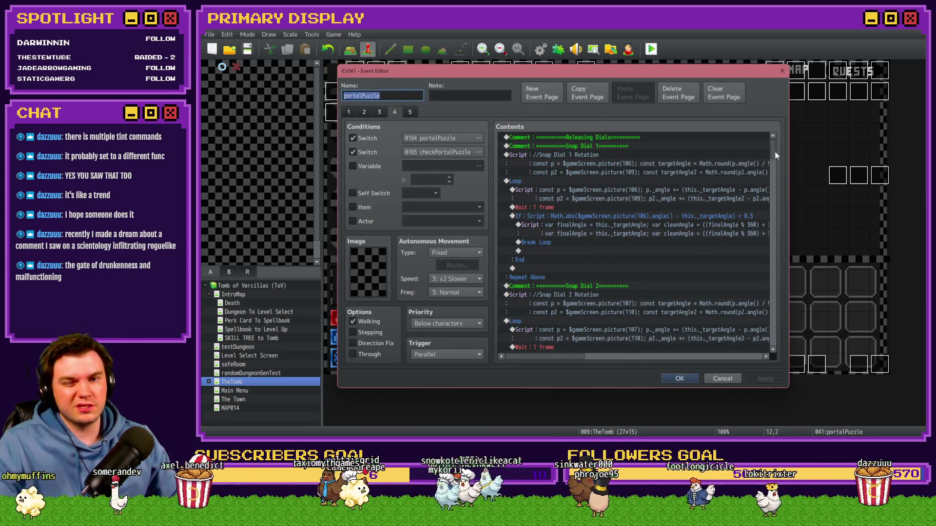
left_click_drag(775, 152, 783, 197)
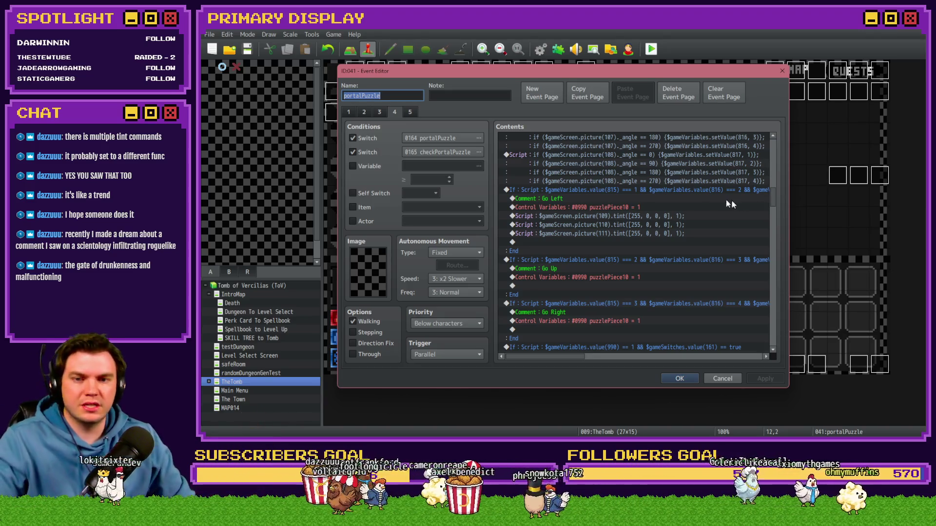
Combine the Go Left tint lines into one script for pictures 109, 110 and 111, deleting the separate rows.
double_click(654, 216)
left_click_drag(706, 190, 496, 186)
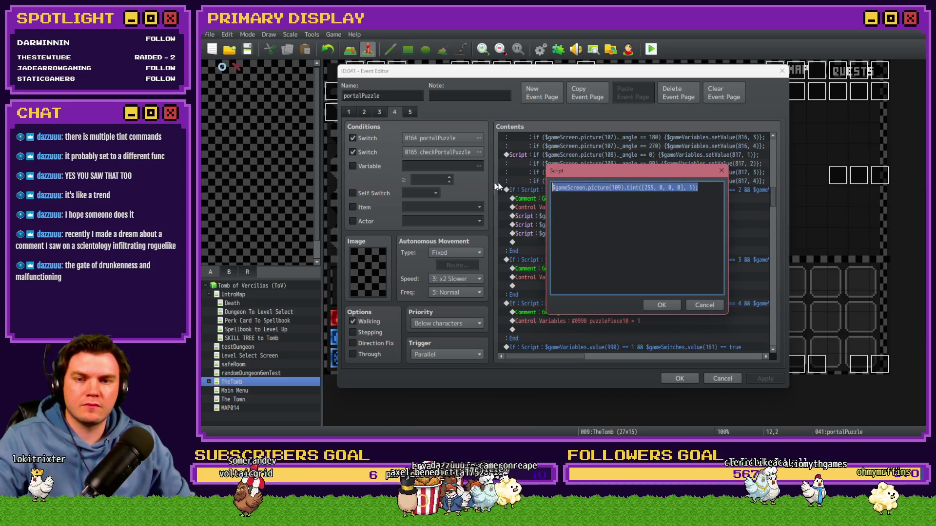
key("ctrl+c")
left_click(711, 187)
key("Return")
key("ctrl+v")
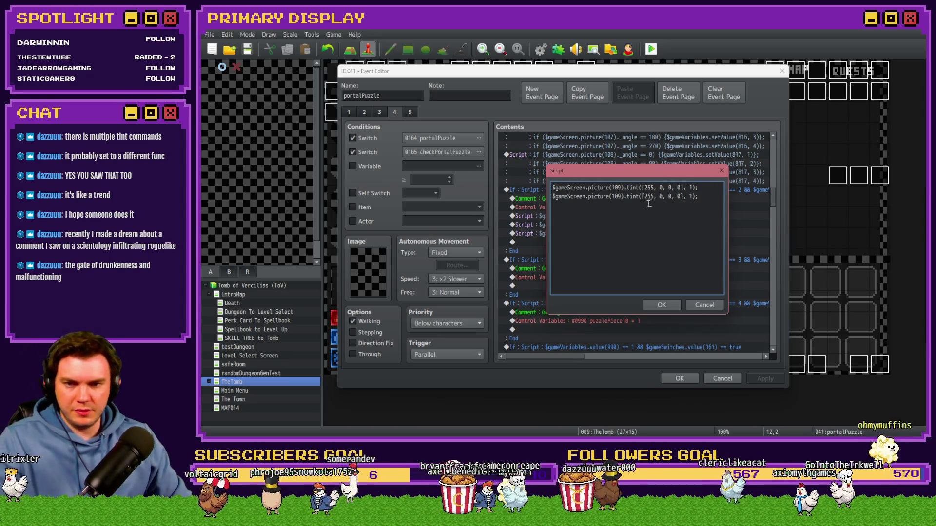
type("110")
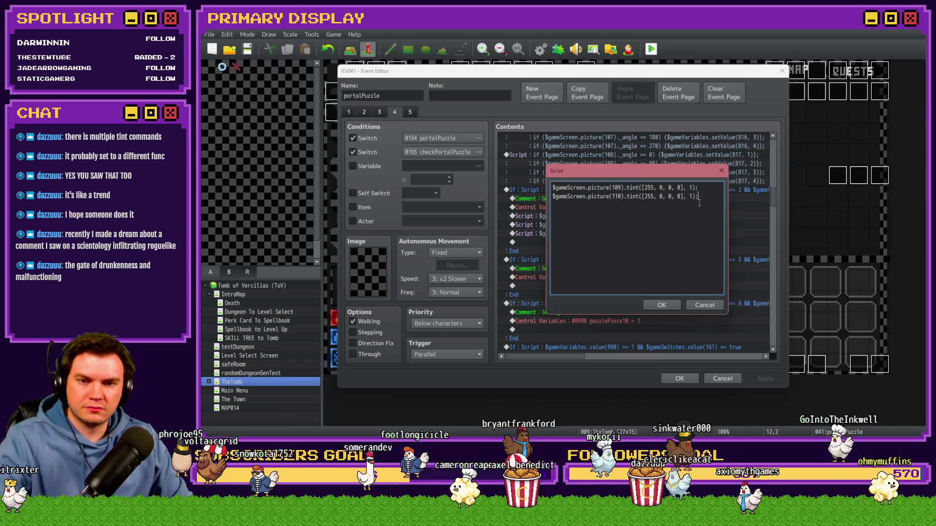
left_click(701, 202)
key("Return")
key("ctrl+v")
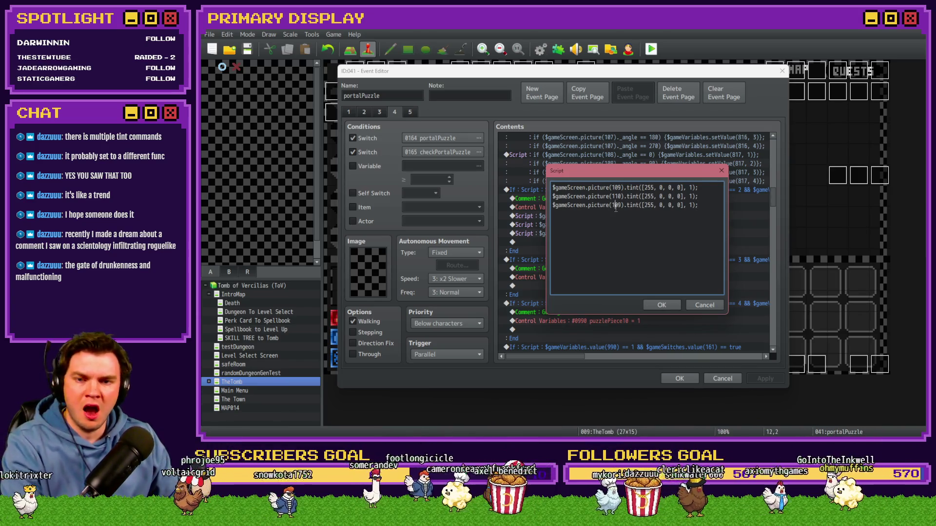
double_click(616, 205)
type("111")
left_click(662, 304)
left_click(700, 242)
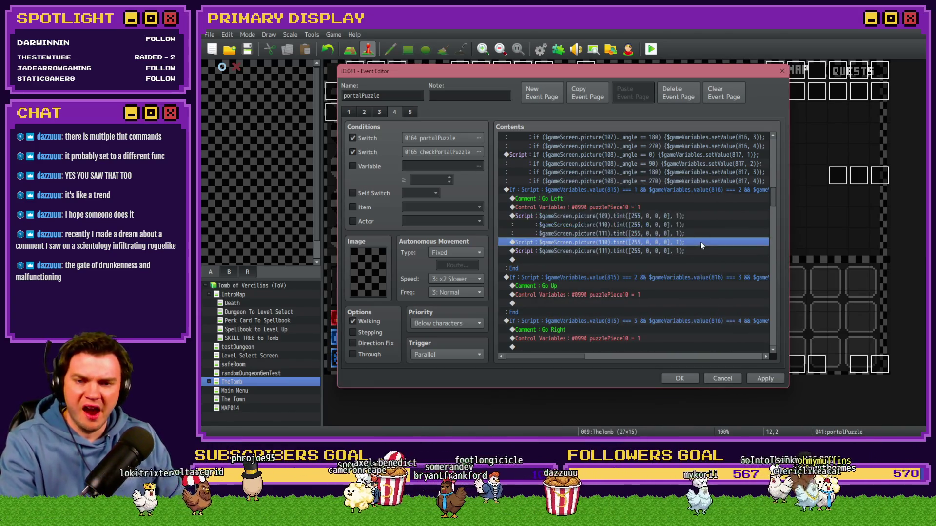
key("Delete")
key("Delete")
Change the tint values to [255, -255, -255, 0] and save the portalPuzzle event.
double_click(688, 218)
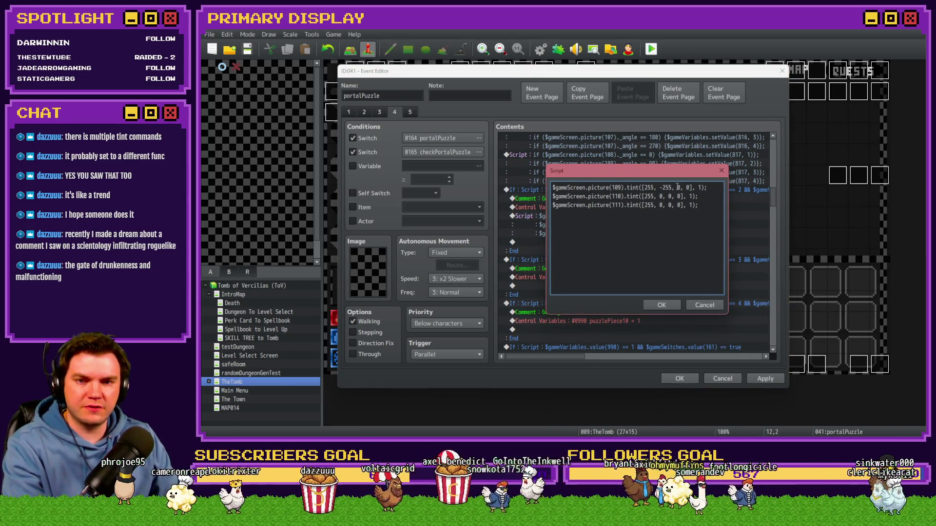
type("-255")
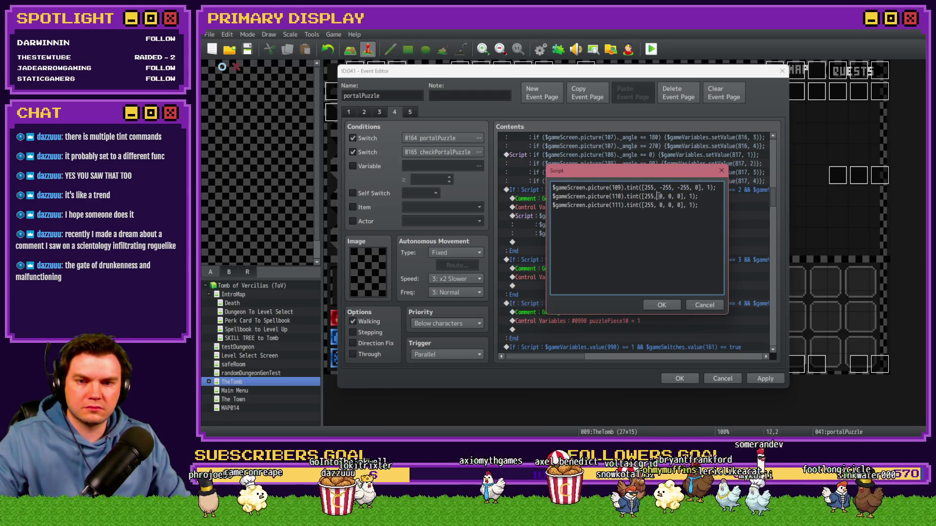
left_click(658, 196)
type("255")
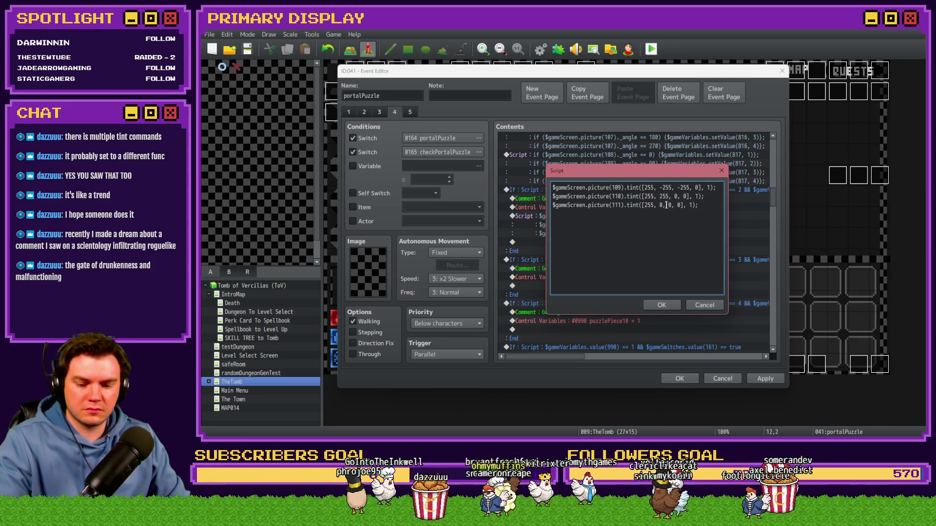
type("-255")
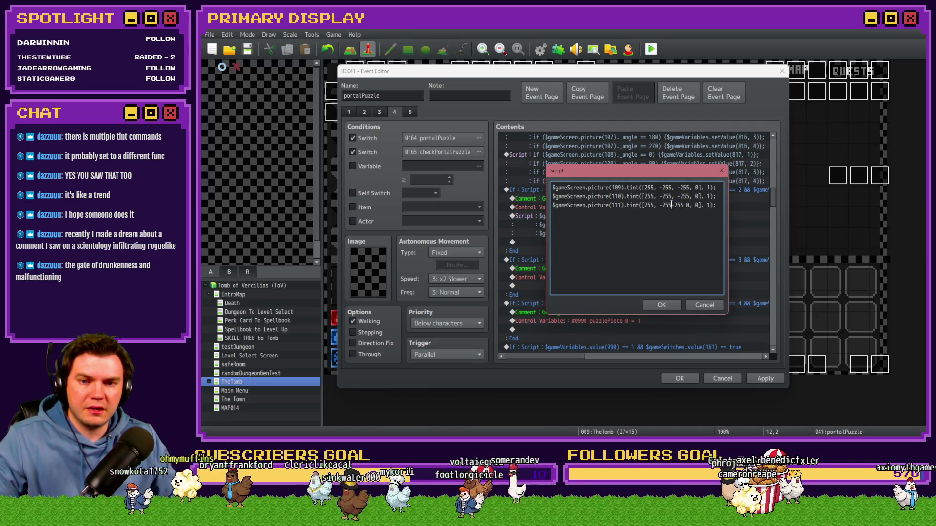
type("-")
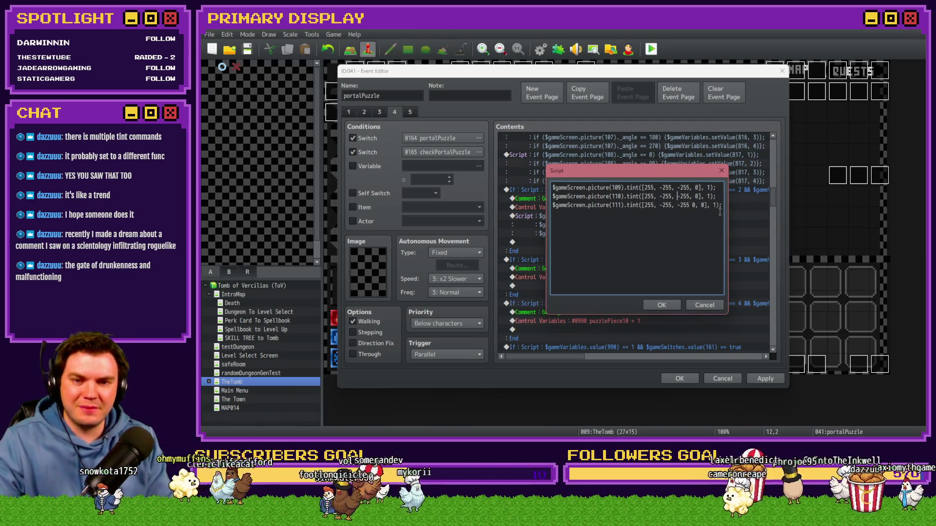
key("BackSpace")
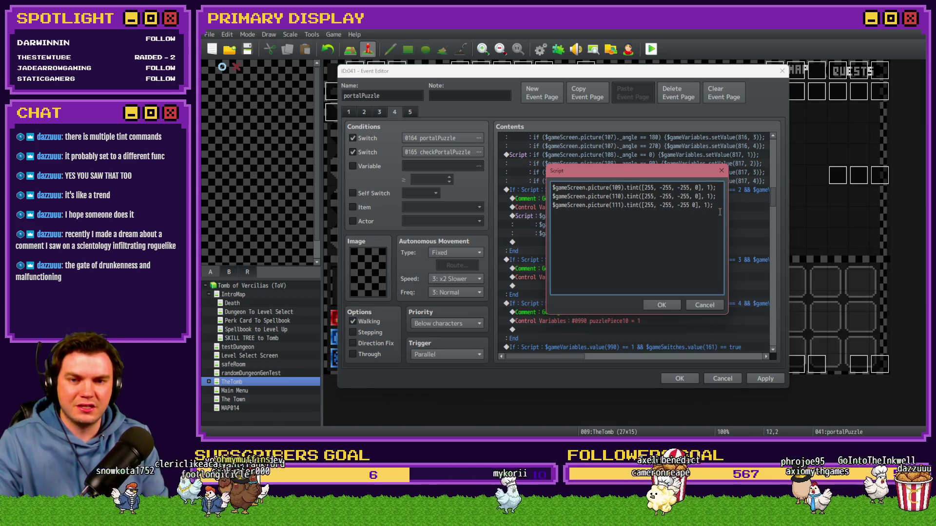
type(",")
left_click(663, 306)
left_click(751, 380)
left_click(680, 379)
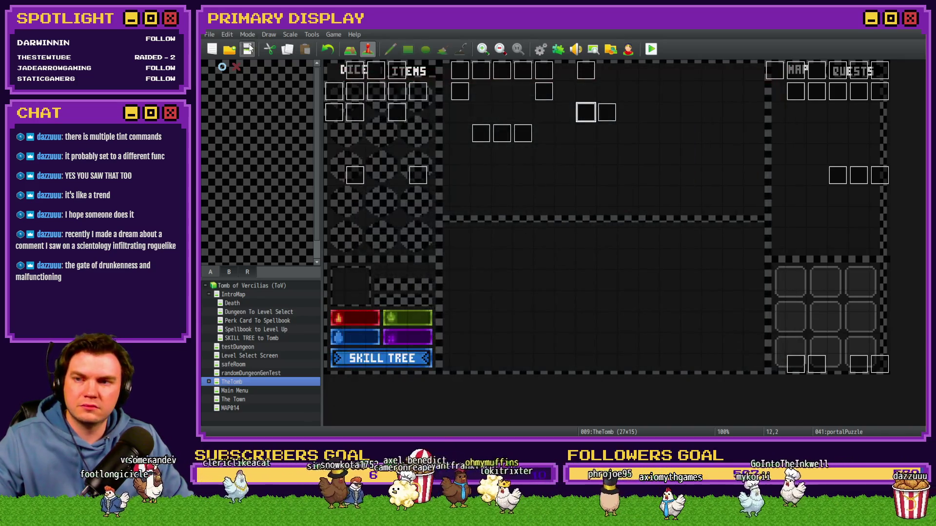
Start a playtest, take the hat perk, collect the corridor item and open the wooden door.
key("ctrl+r")
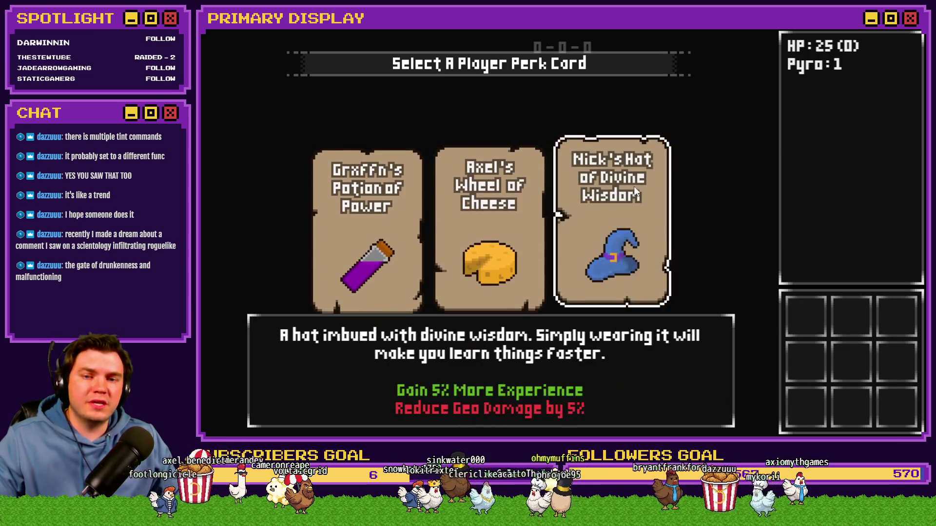
left_click(629, 171)
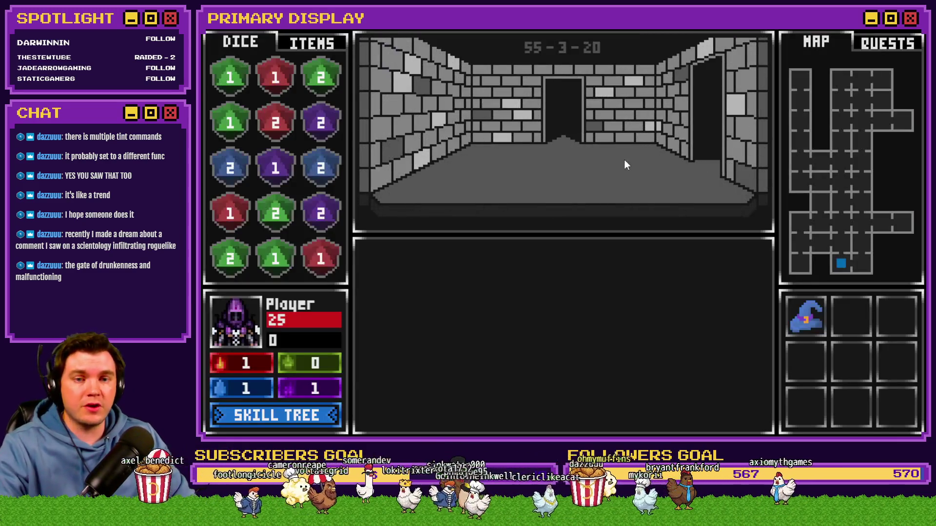
key("Up")
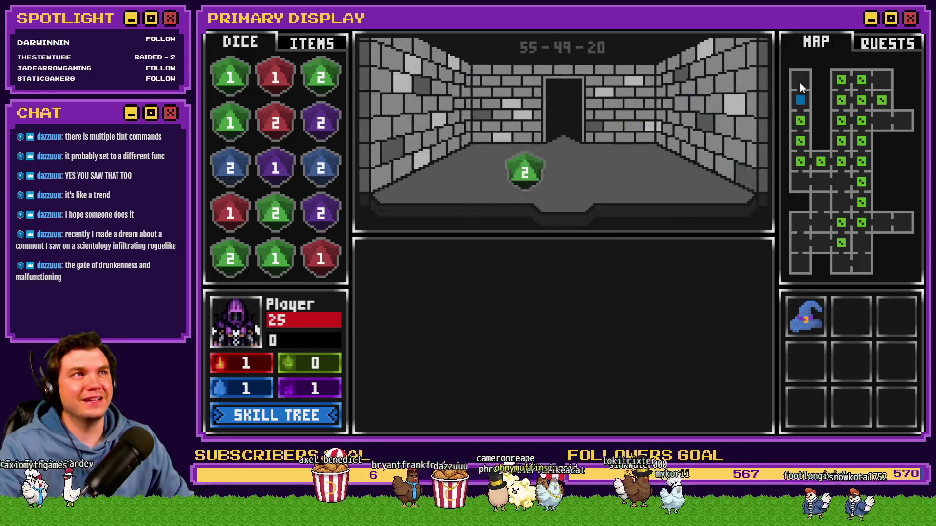
left_click_drag(560, 141, 321, 257)
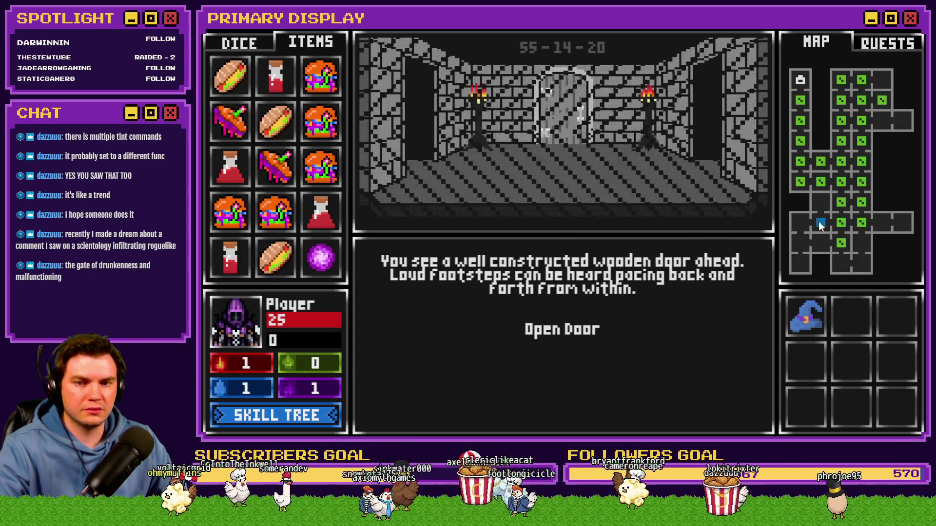
left_click(564, 331)
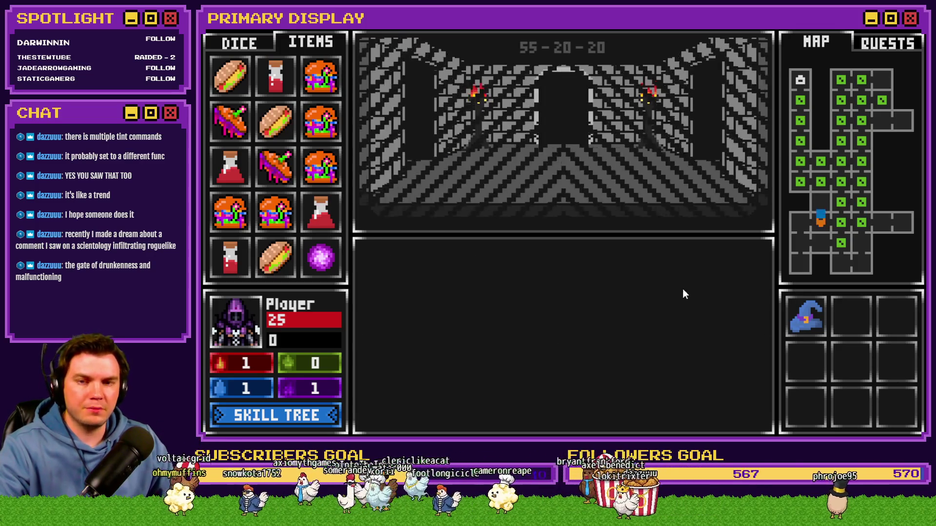
Win the card fight by drawing cards and standing on a hand total of 20.
left_click(480, 414)
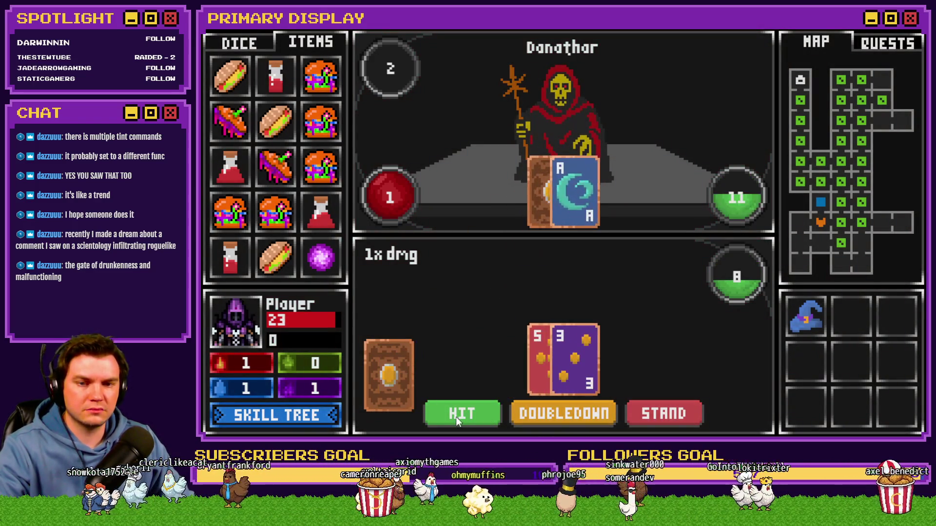
left_click(455, 415)
left_click(455, 414)
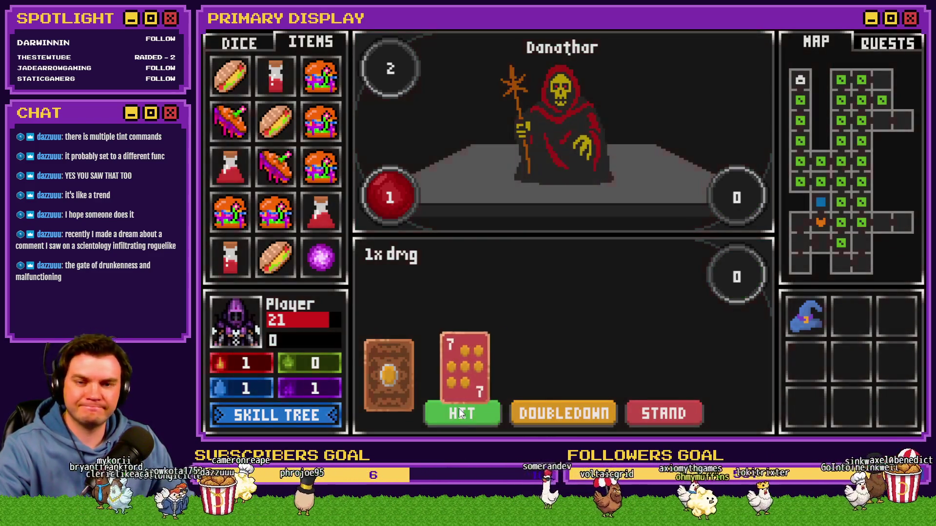
left_click(466, 410)
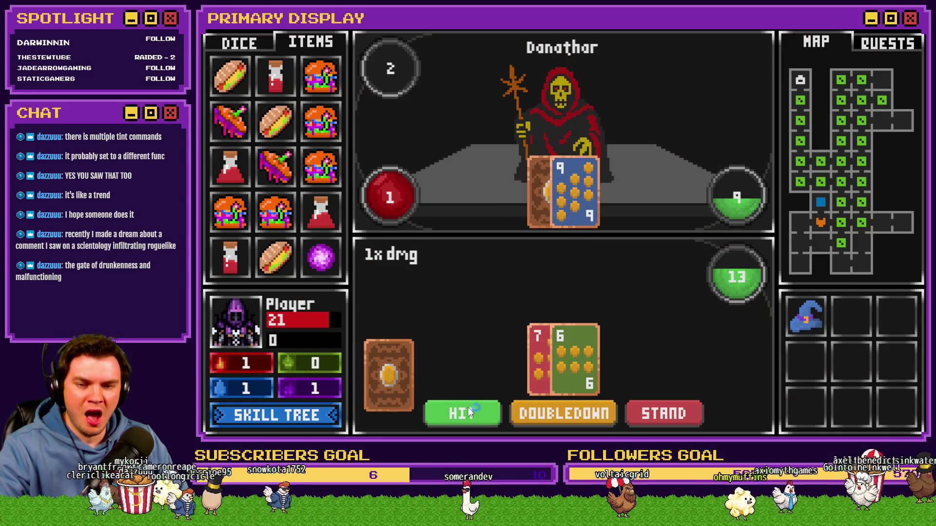
left_click(475, 407)
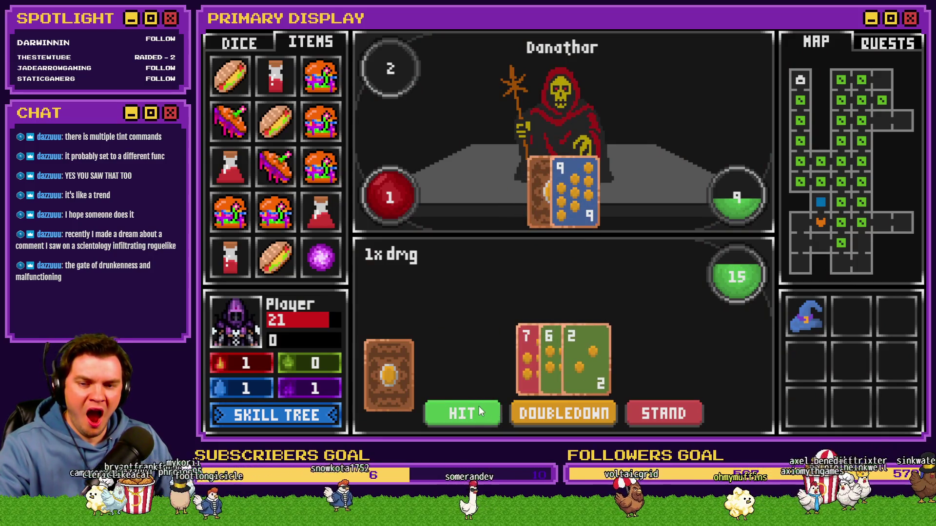
left_click(658, 403)
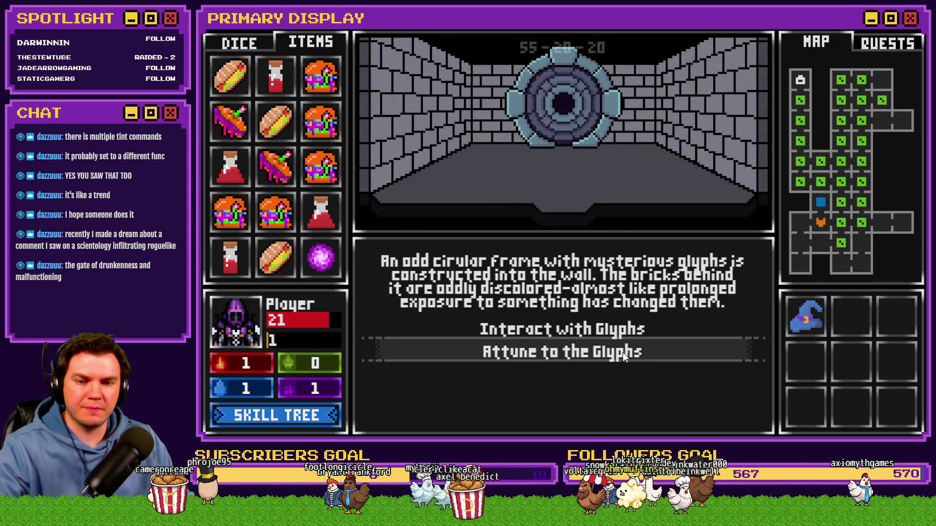
Interact with the glyphs, rotate an inner ring, socket the Void Stone, then end the playtest.
left_click(625, 328)
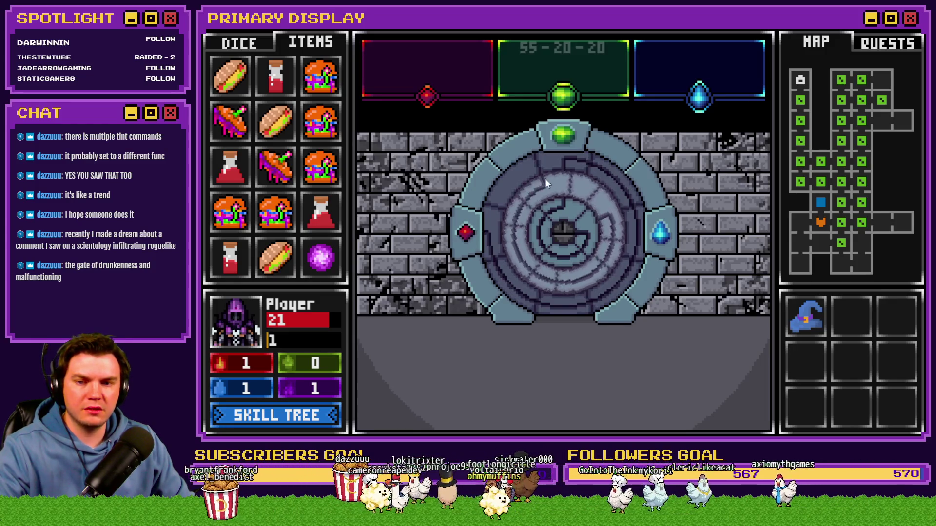
left_click(583, 238)
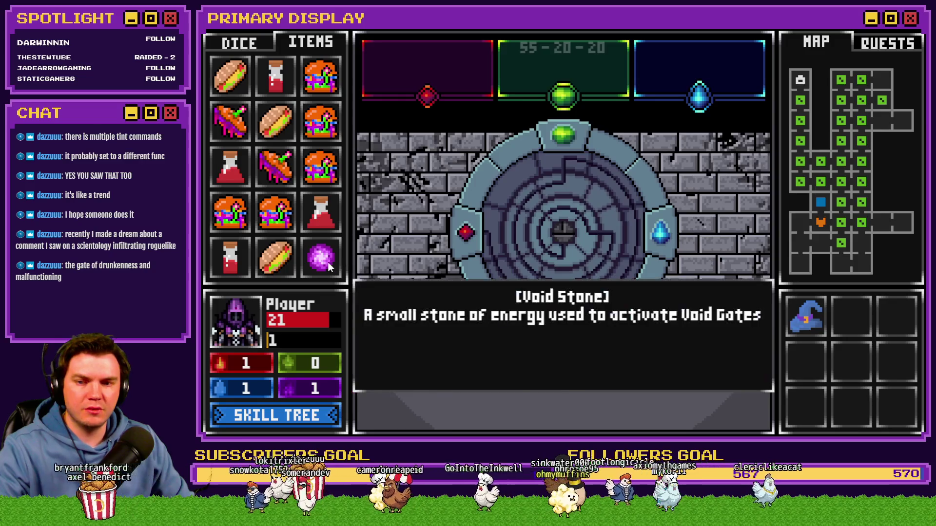
mouse_move(321, 257)
left_mouse_down()
mouse_move(566, 288)
mouse_move(561, 238)
left_mouse_up()
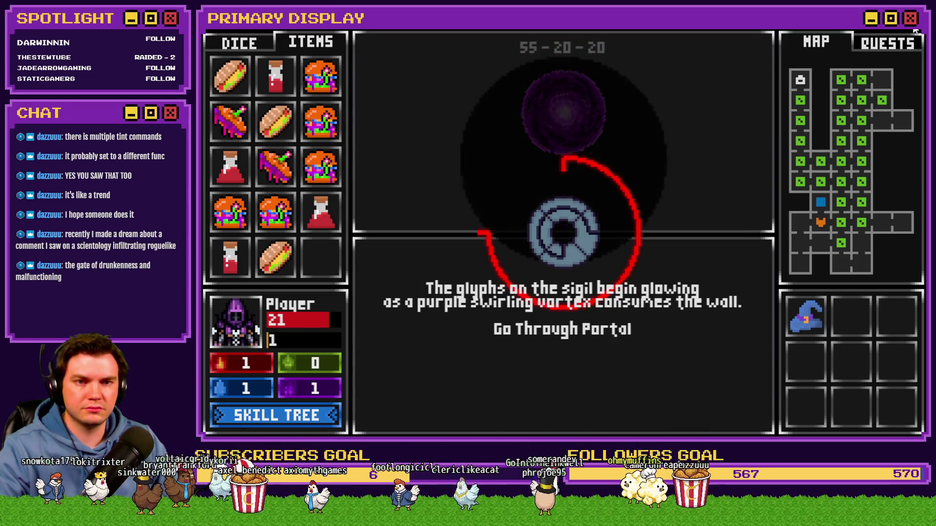
key("alt+F4")
Reopen portalPuzzle and open the Go Left puzzlePiece10 tint script on the puzzle-check page.
double_click(587, 119)
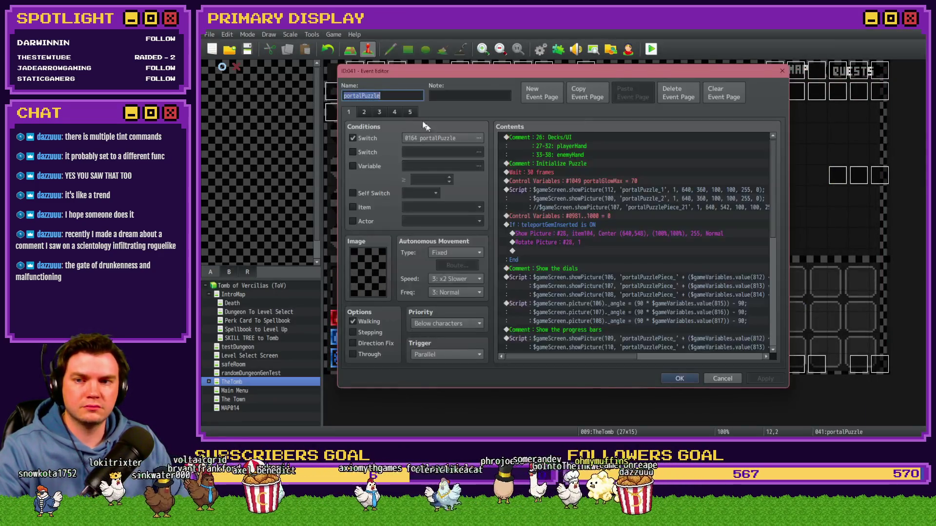
left_click(380, 111)
left_click(394, 112)
scroll(773, 160, "down", 3)
left_click_drag(774, 161, 771, 194)
left_click(645, 279)
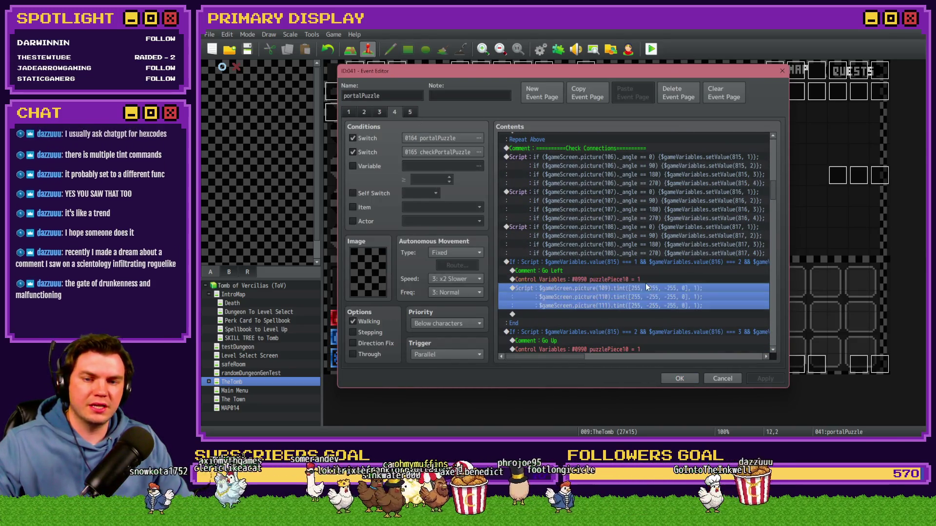
double_click(646, 286)
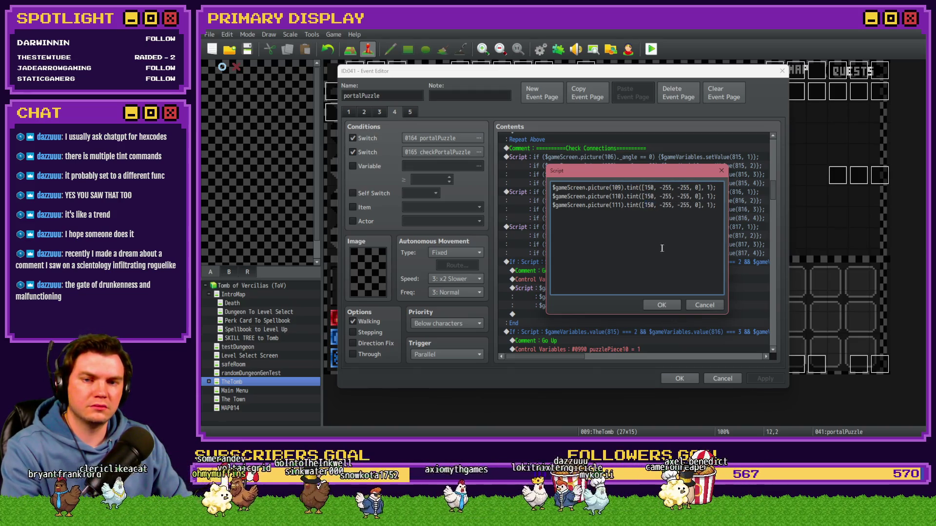
Confirm the revised tint values, apply them, recheck the three script lines, and close the editor.
left_click(662, 306)
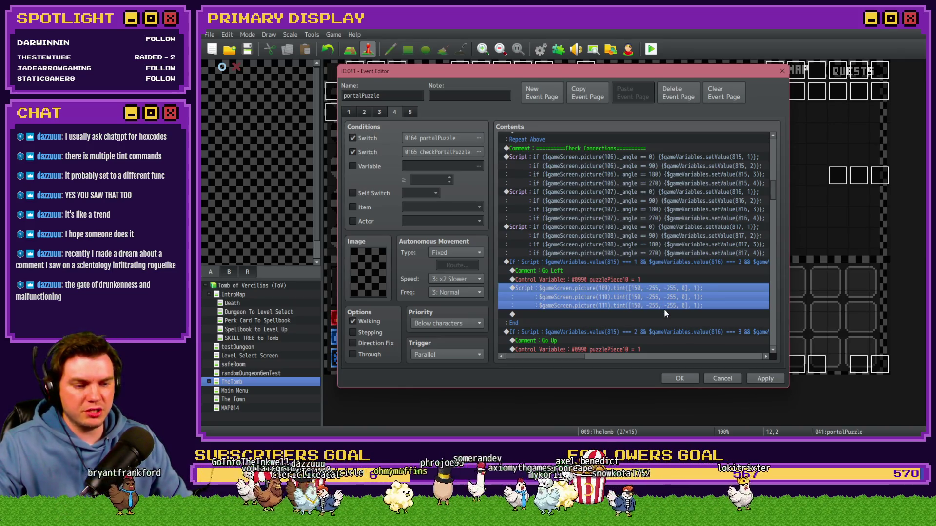
left_click(772, 379)
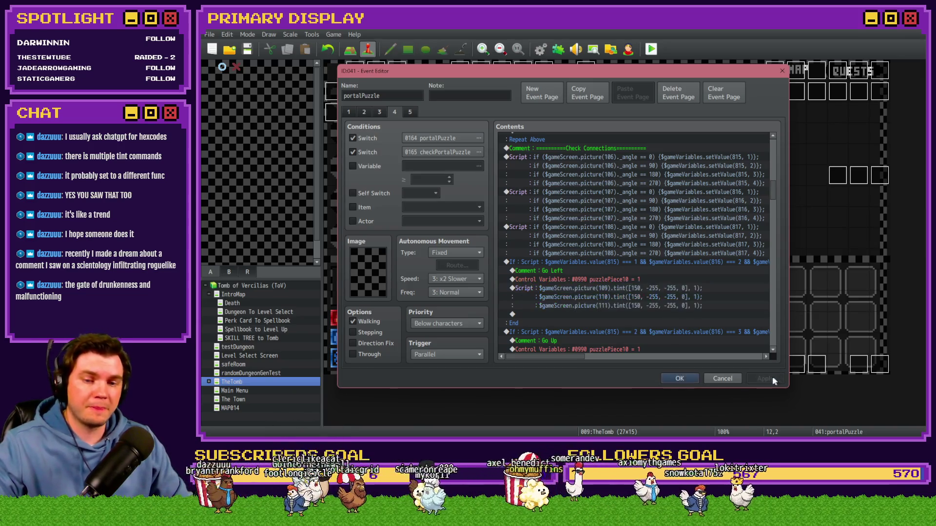
double_click(651, 288)
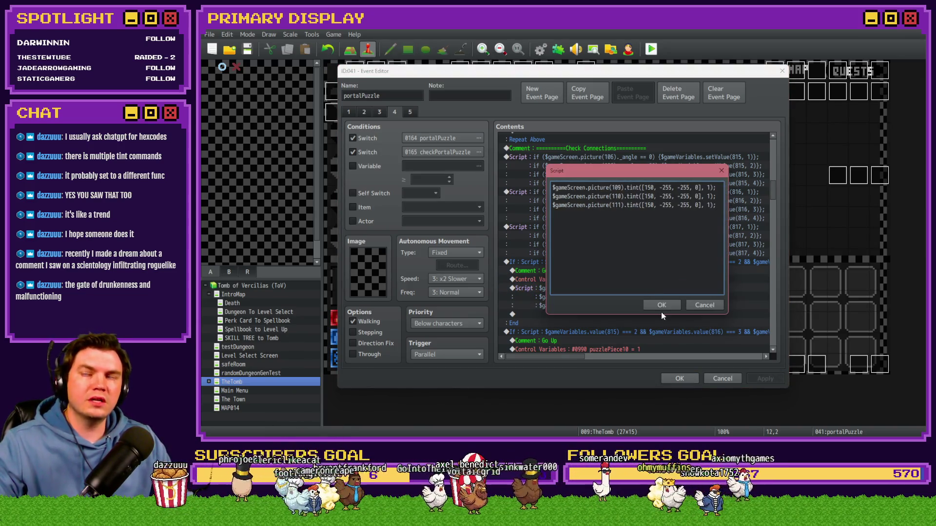
left_click(662, 310)
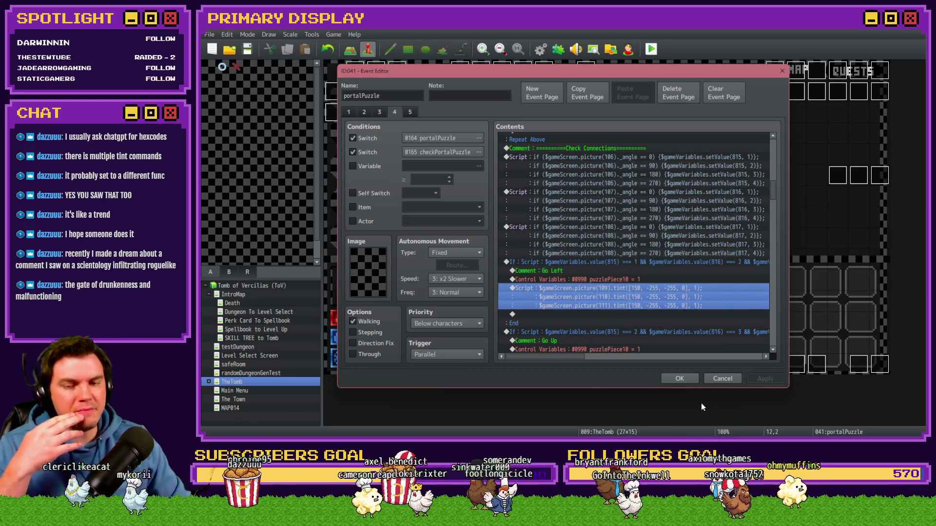
left_click(683, 380)
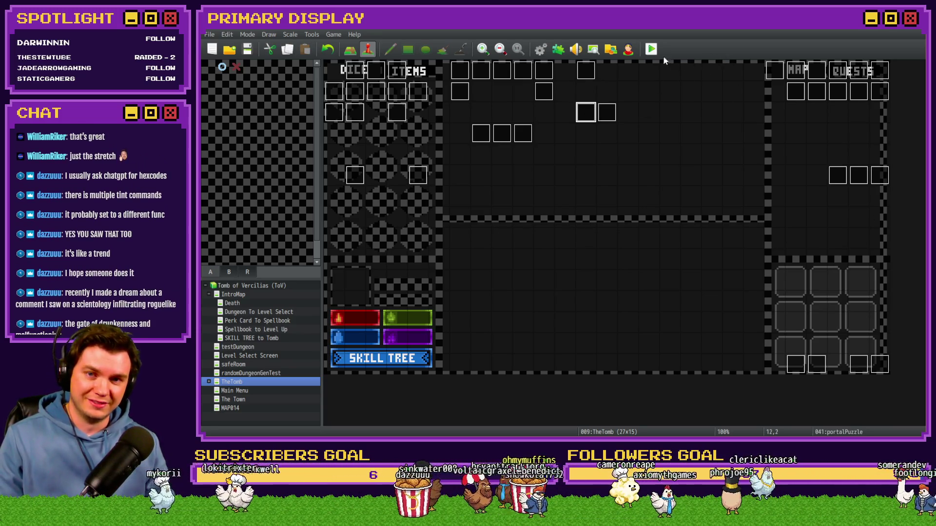
Launch a saved playtest, take the Spiked Pauldron perk card, and open the door to the next room.
key("alt+F4")
key("Return")
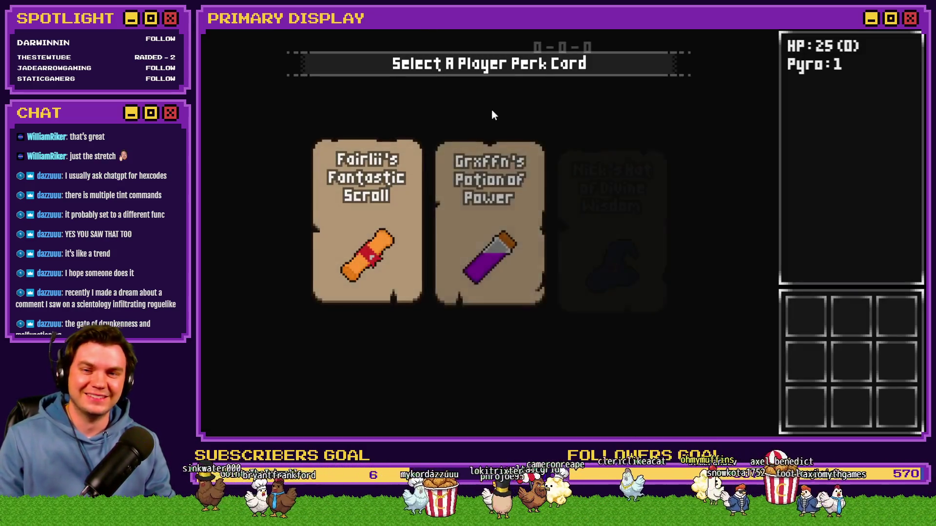
left_click(559, 170)
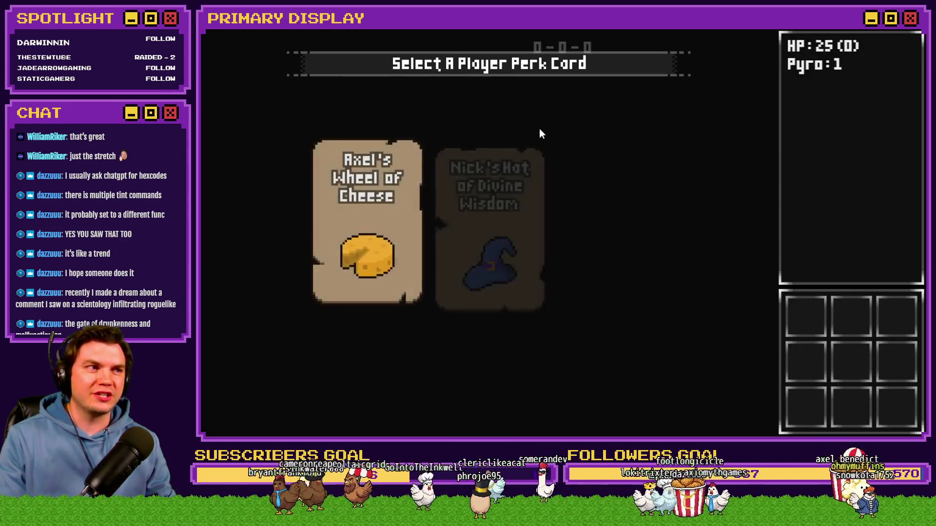
left_click(619, 201)
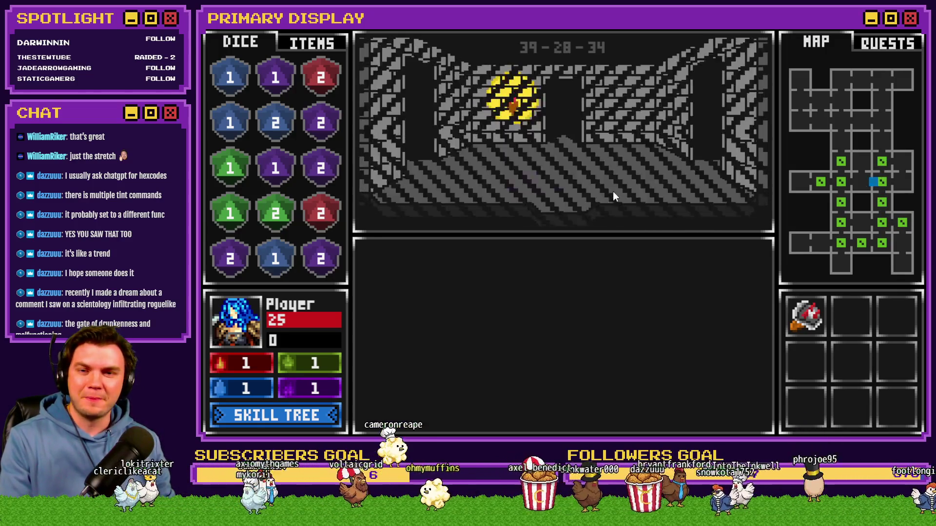
left_click(597, 327)
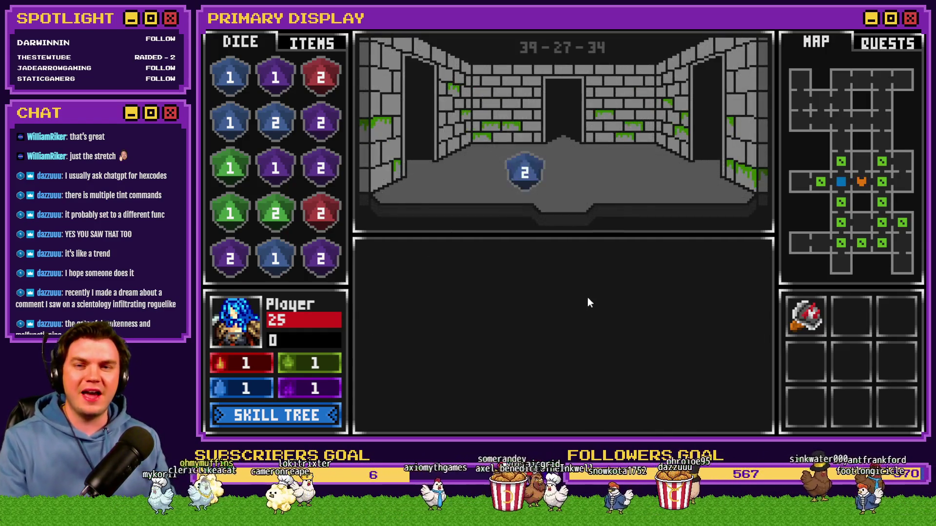
Stow the Void Stone, attune to the glyphs, and place the stone on the door's centre.
mouse_move(552, 141)
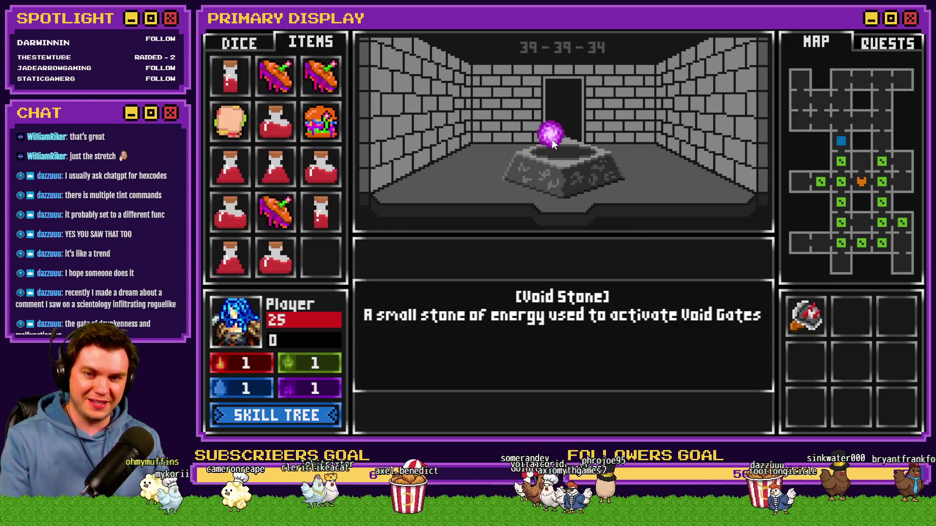
left_click_drag(339, 261, 327, 259)
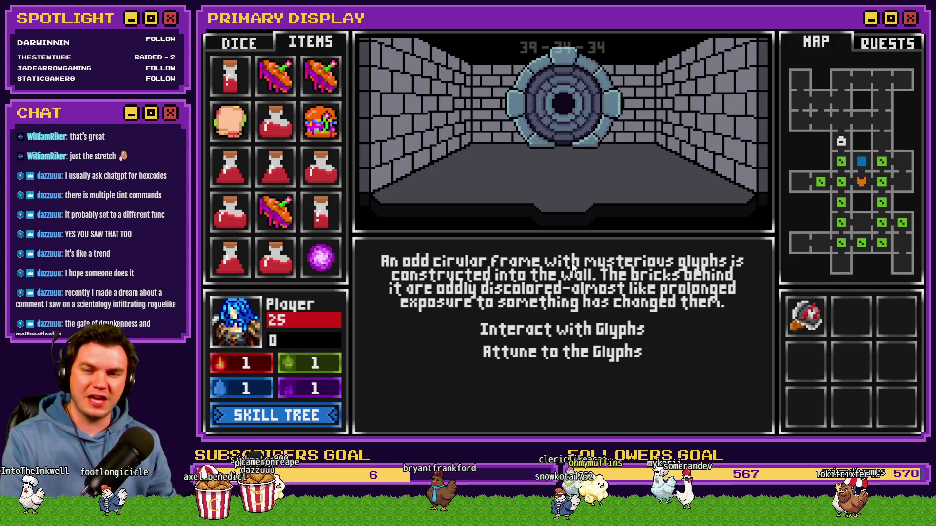
left_click(581, 332)
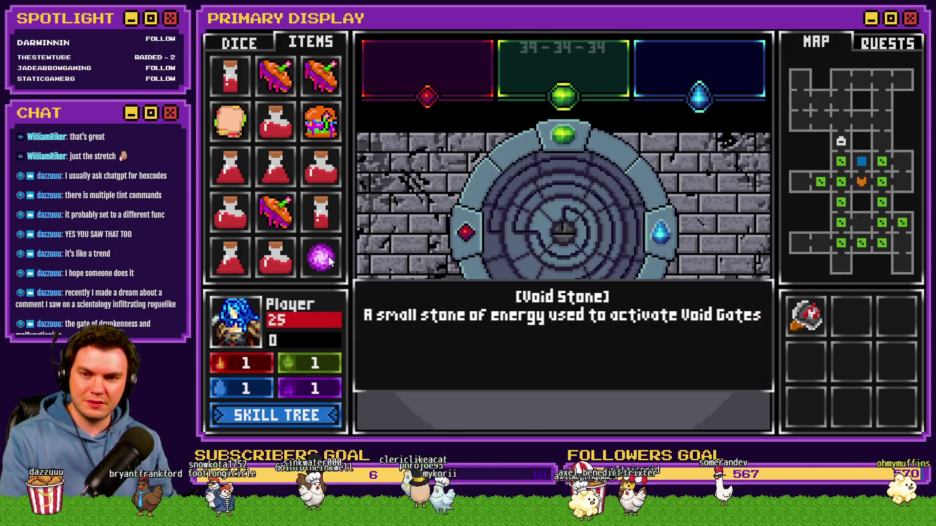
left_click(527, 229)
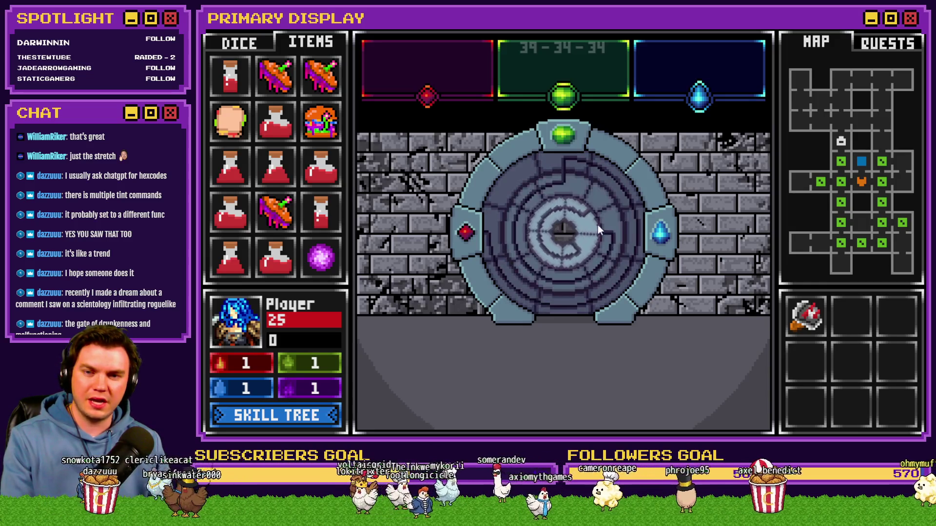
left_click_drag(321, 257, 568, 236)
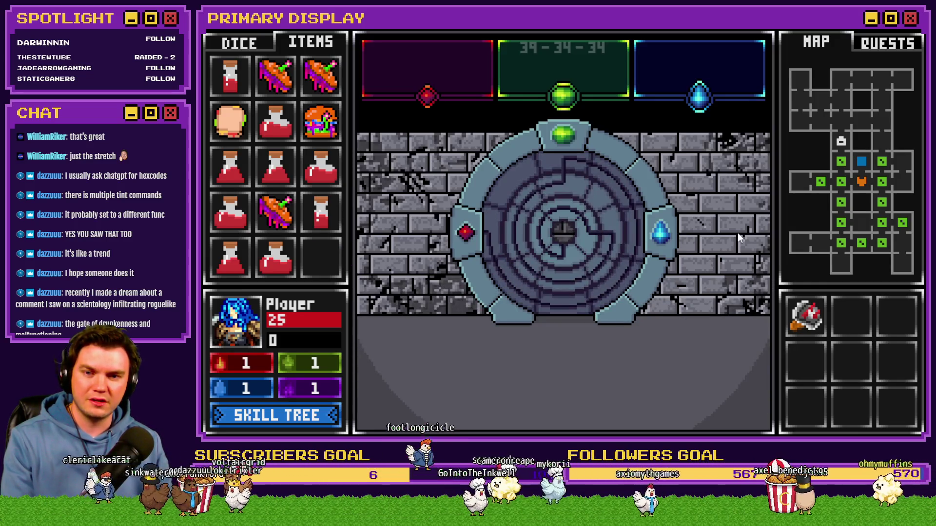
Rotate the inner and outer maze rings, then try the Large Potion of Healing and return it.
left_click(562, 236)
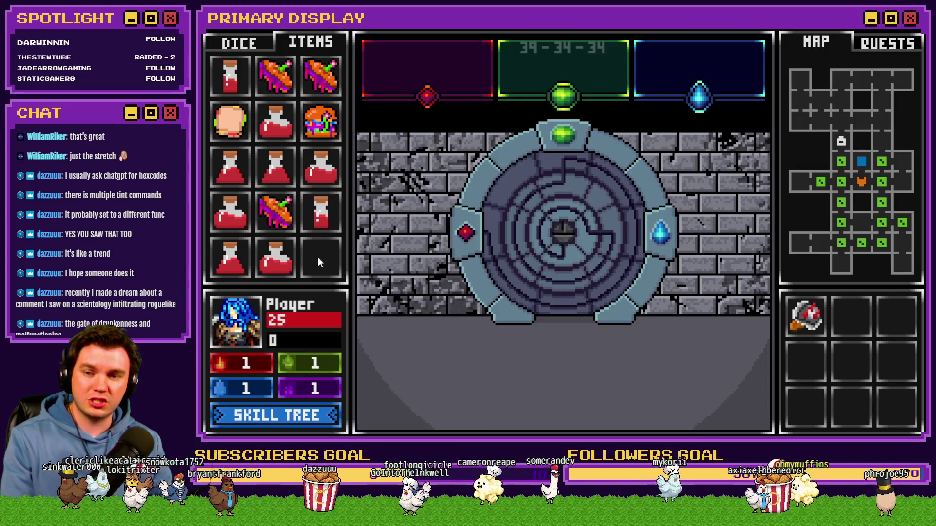
left_click(563, 235)
left_click(496, 244)
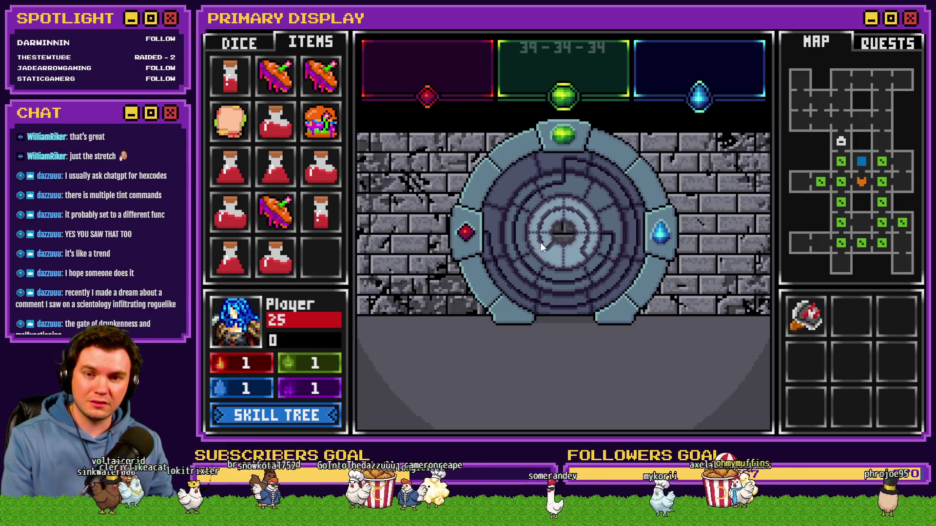
left_click(596, 242)
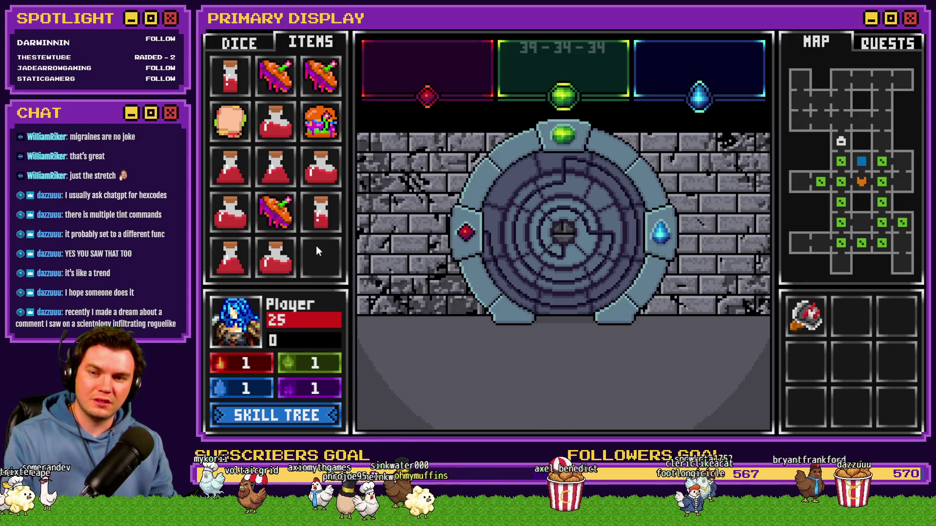
left_click_drag(281, 255, 566, 234)
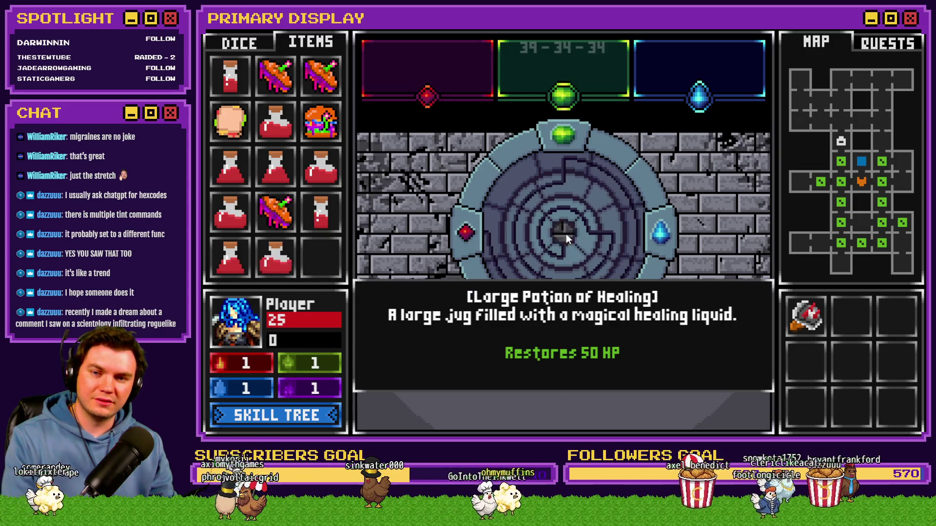
mouse_move(332, 211)
left_mouse_down()
mouse_move(535, 237)
mouse_move(523, 255)
left_mouse_up()
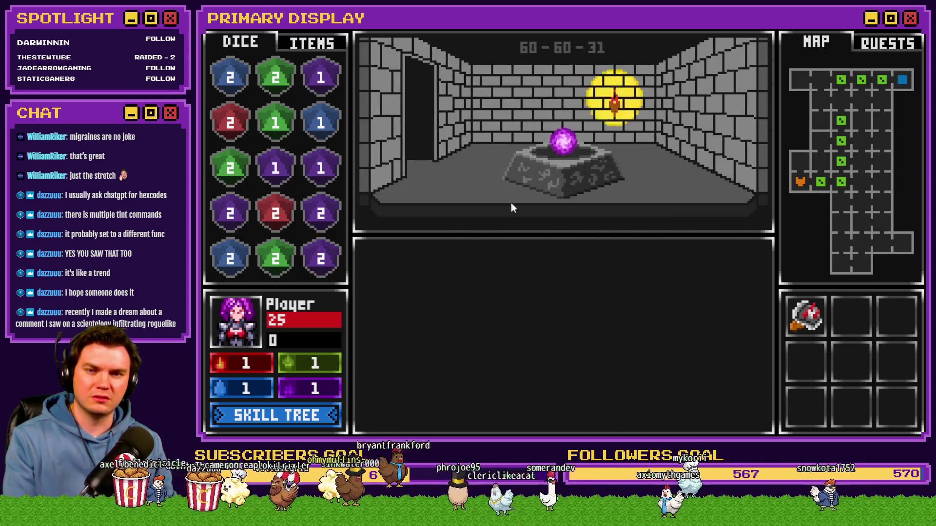
Take the pedestal's Void Stone, open the door, and insert the stone into the glyph puzzle.
left_click(534, 154)
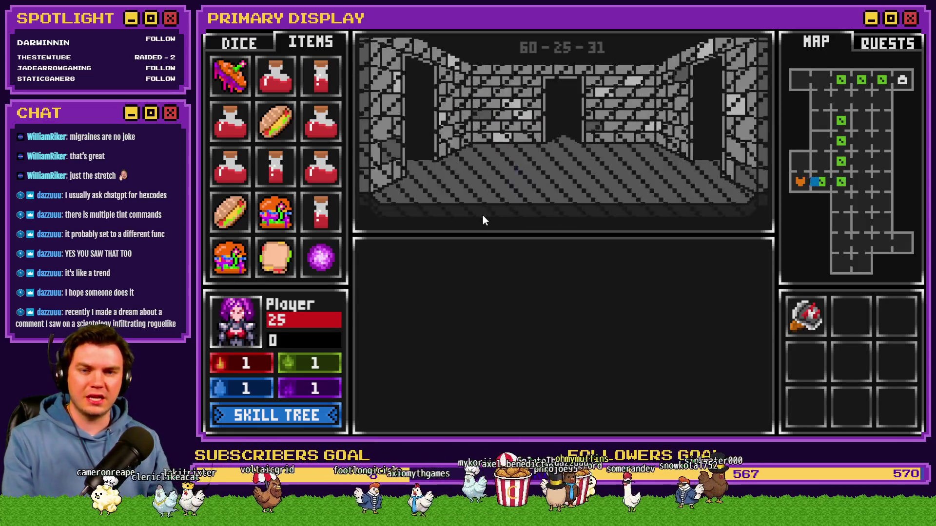
left_click(578, 325)
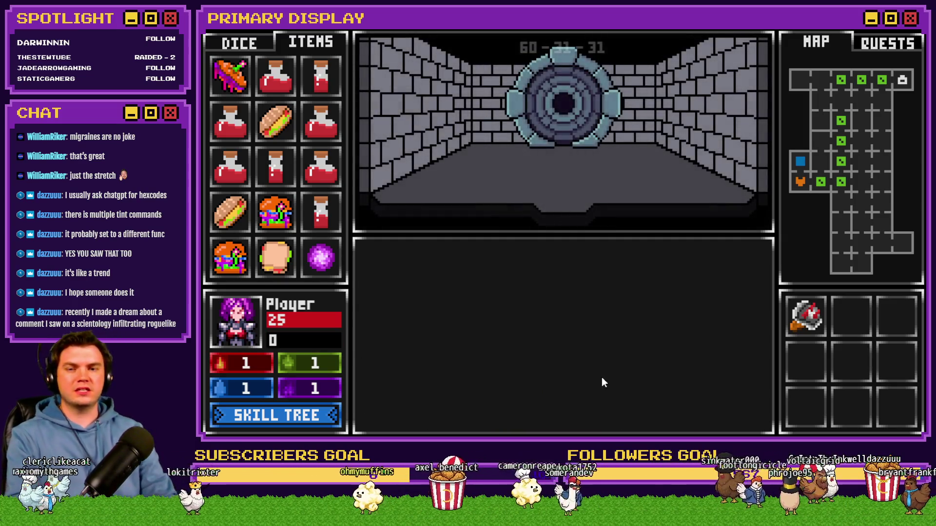
left_click(615, 329)
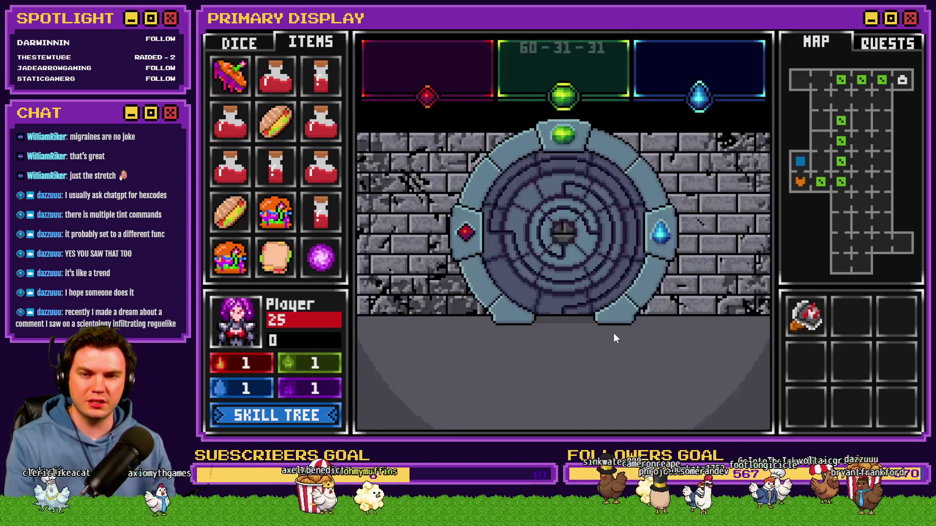
mouse_move(321, 258)
left_mouse_down()
mouse_move(449, 271)
mouse_move(556, 241)
left_mouse_up()
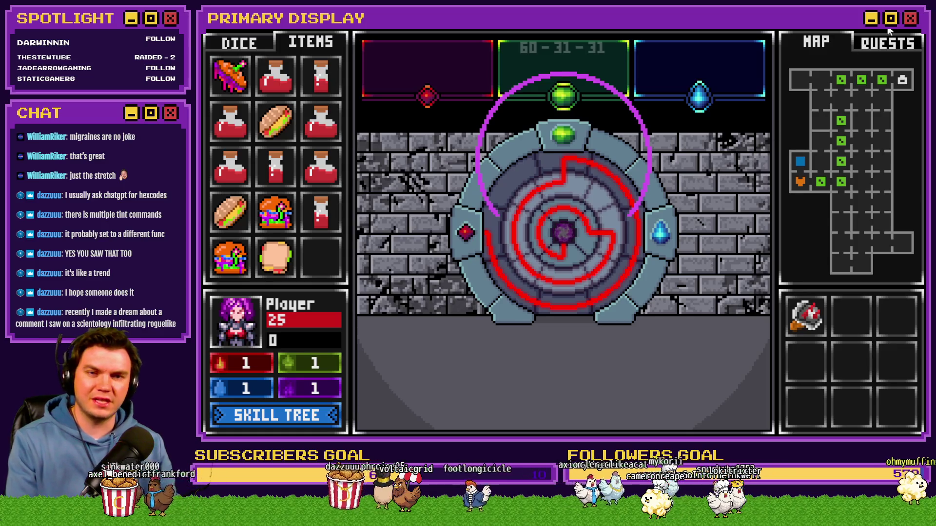
Close the playtest window with Alt+F4 to return to TheTomb map.
key("alt+F4")
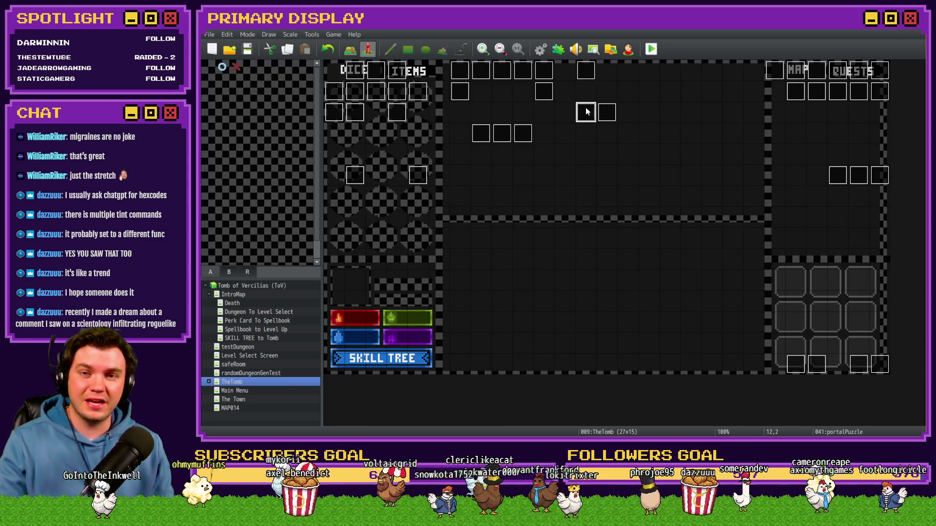
Open portalPuzzle, browse its pages, and scroll page 4's direction-check contents.
double_click(586, 112)
left_click(364, 111)
left_click(379, 111)
left_click(394, 112)
left_click(410, 111)
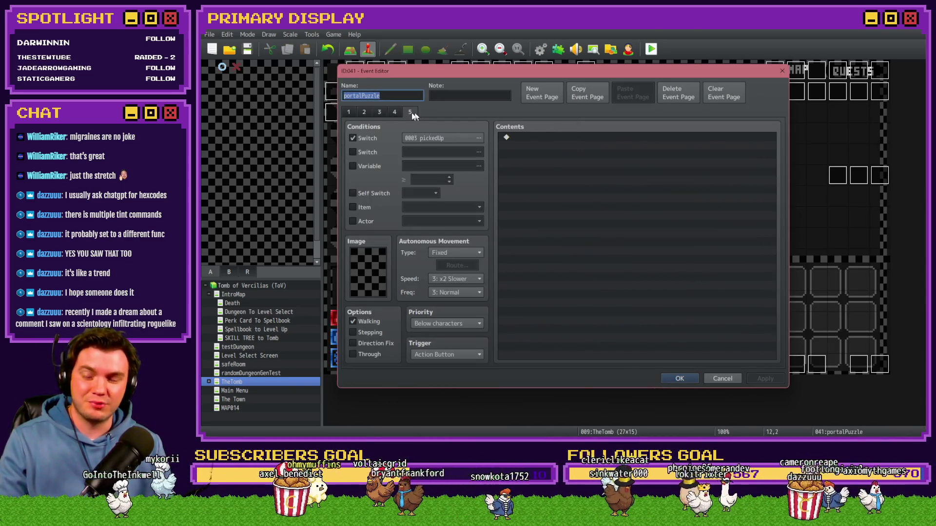
left_click(394, 112)
left_click(379, 112)
left_click(396, 112)
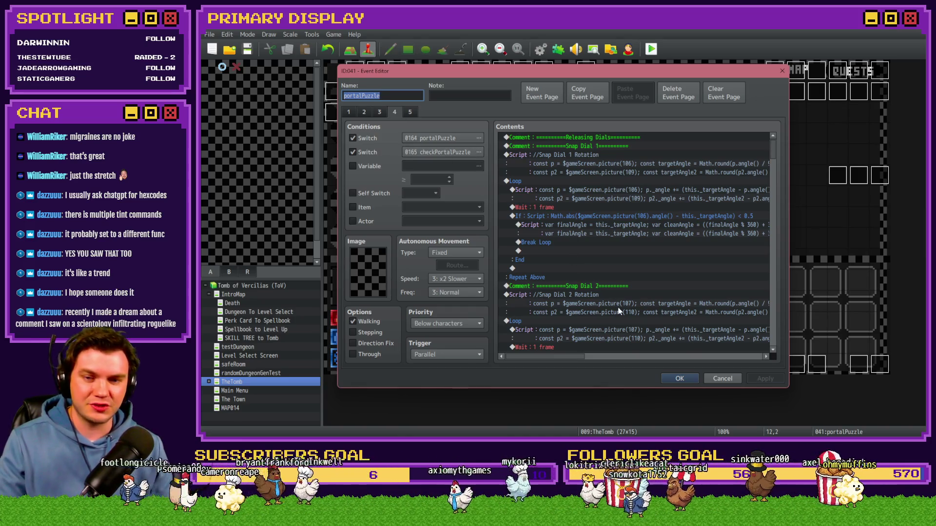
left_click_drag(770, 152, 773, 198)
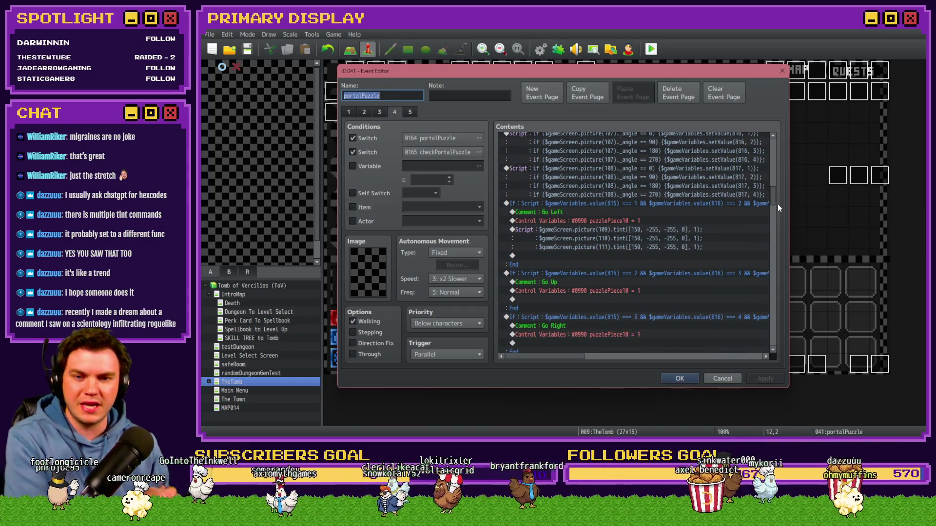
scroll(633, 258, "down", 1)
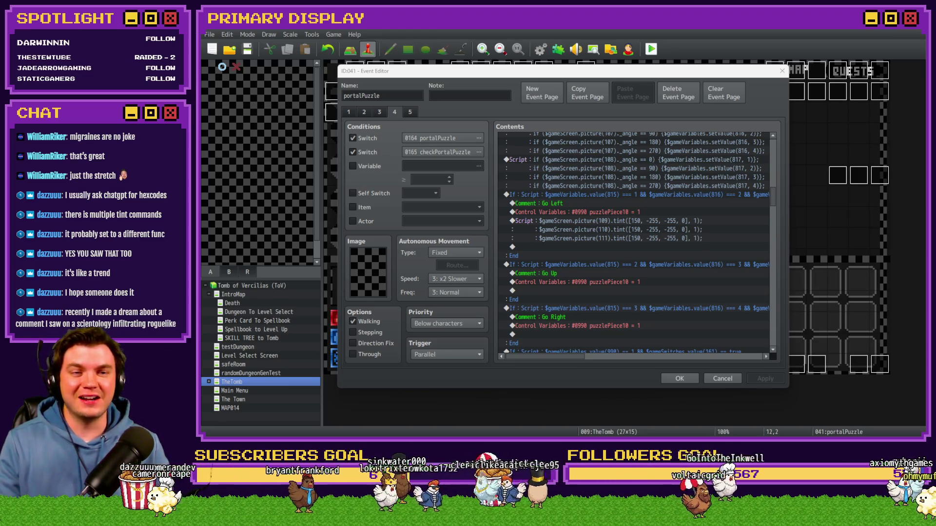
Close the portalPuzzle event editor keeping changes and save the project.
left_click(753, 95)
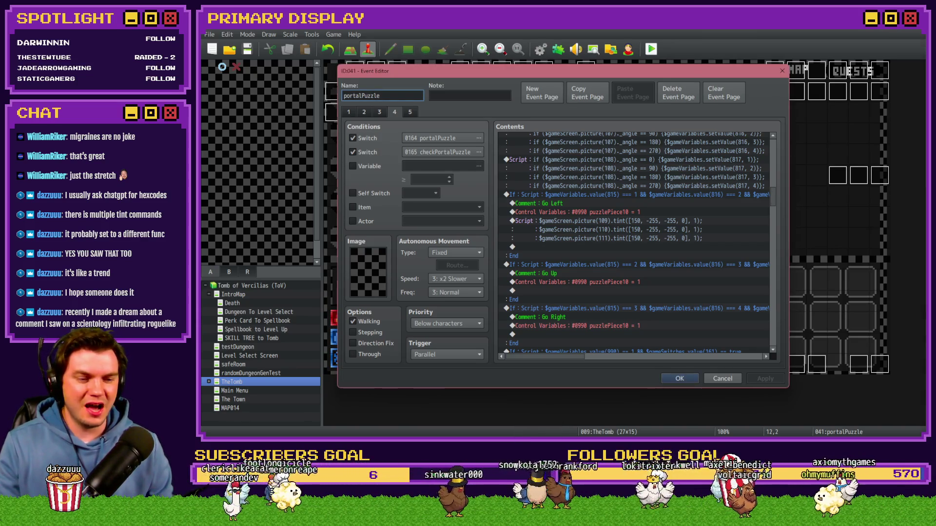
key("alt+Tab")
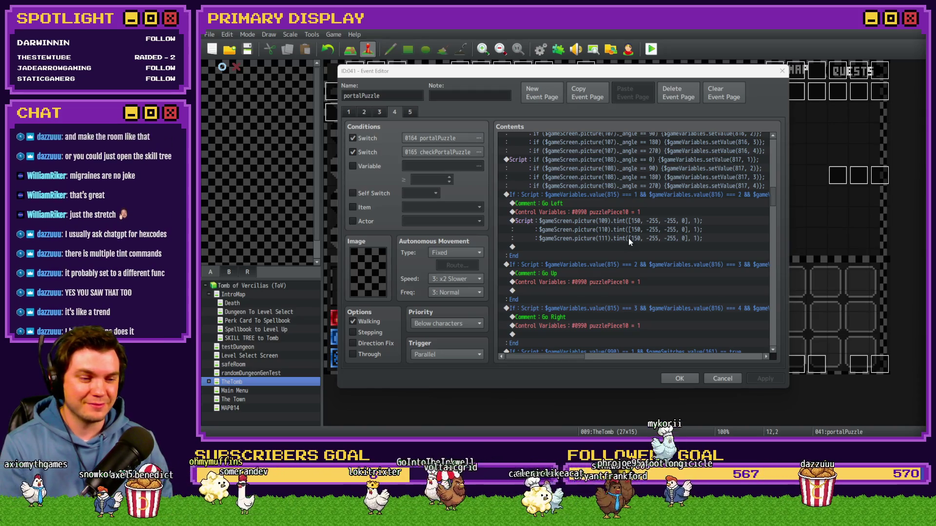
left_click(680, 379)
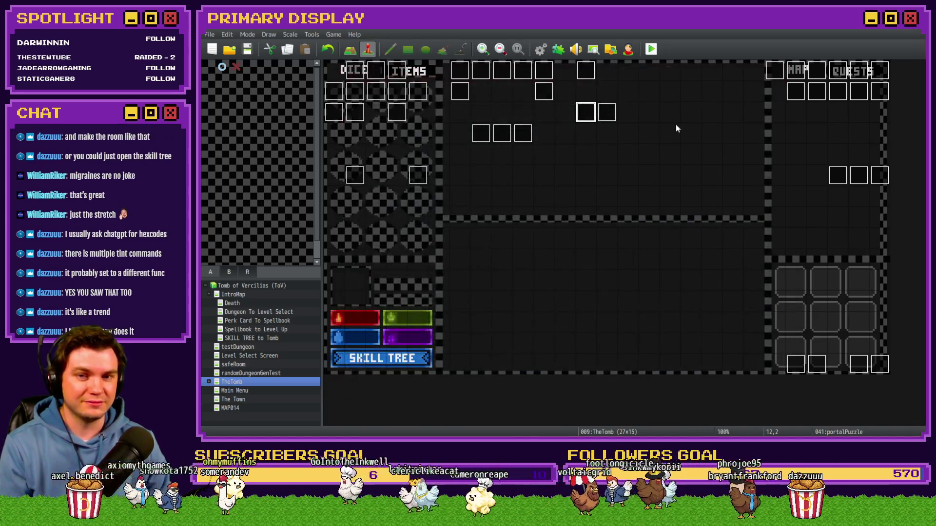
left_click(245, 49)
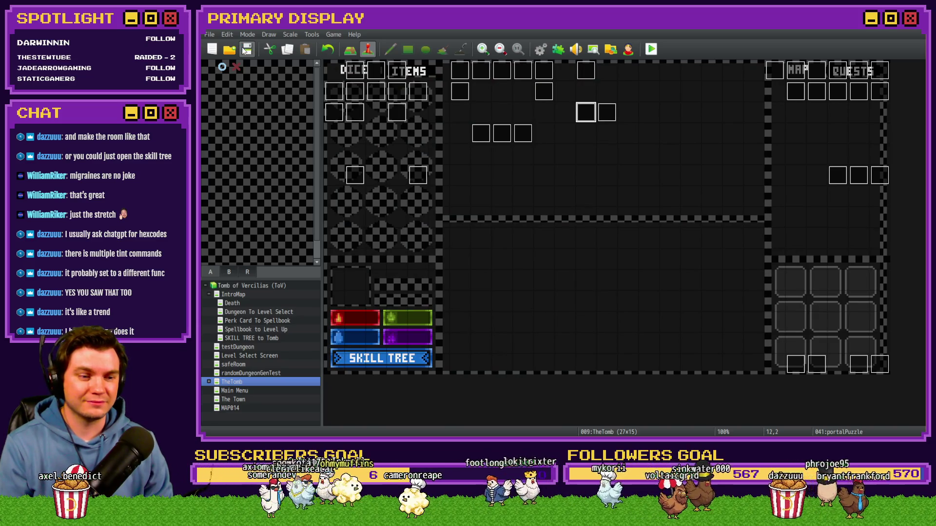